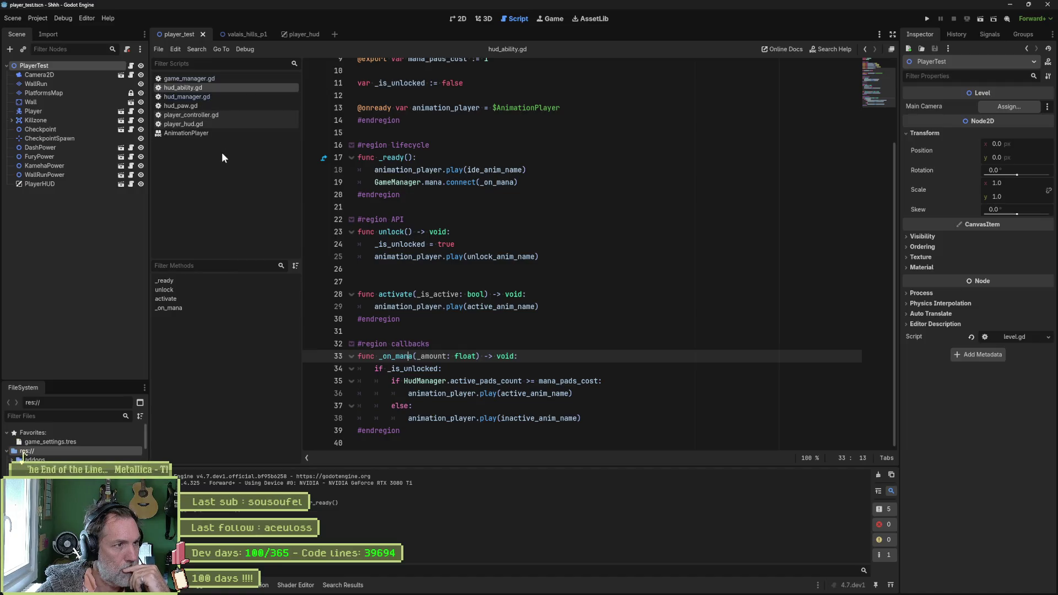
Open player_hud.gd, game_manager.gd and hud_manager.gd in turn, then switch to the player_hud scene
click(203, 124)
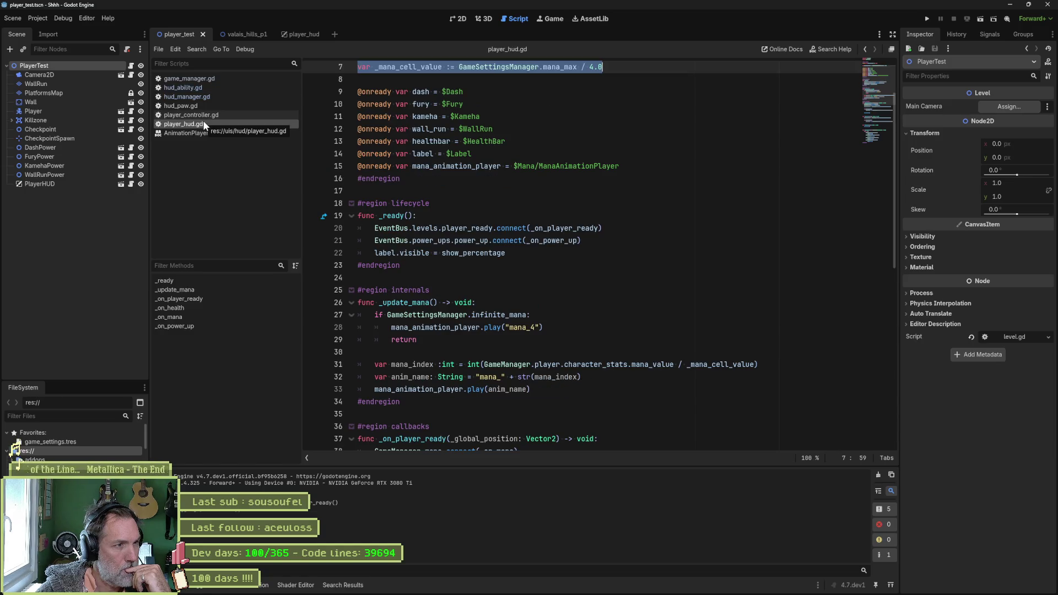
click(197, 79)
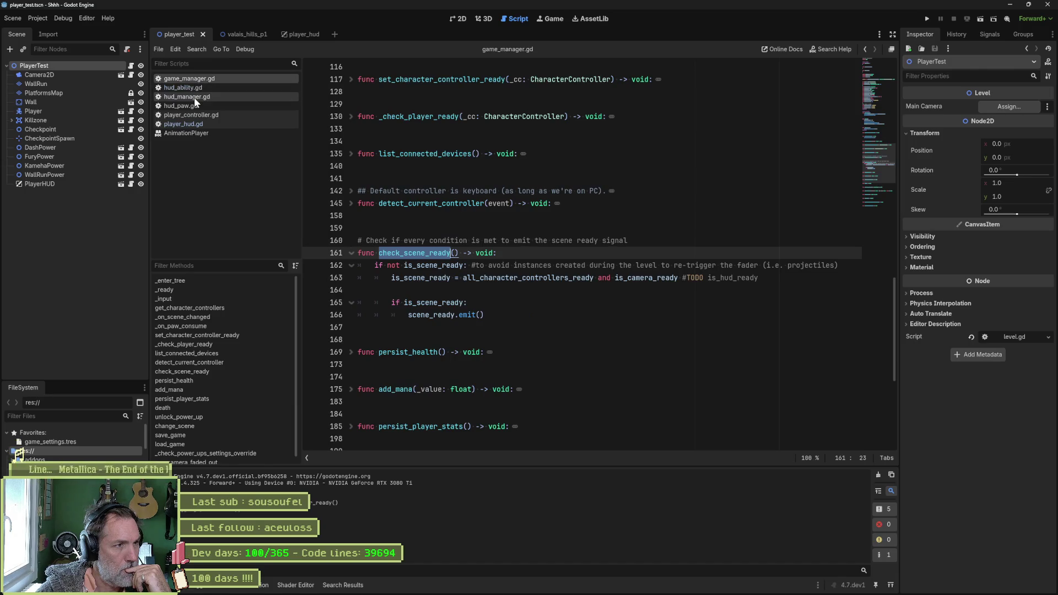
click(194, 97)
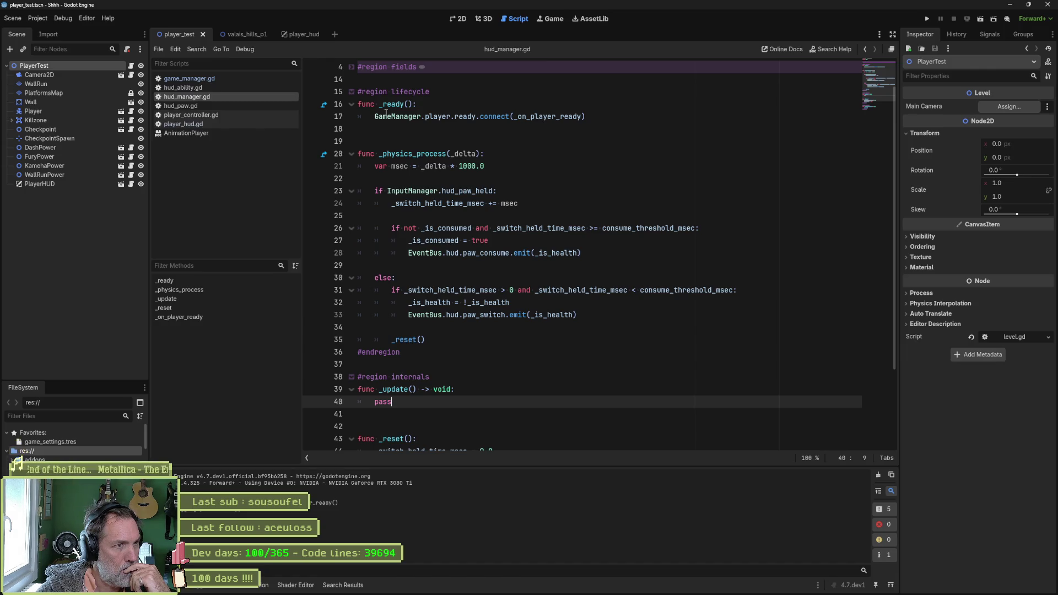
click(292, 34)
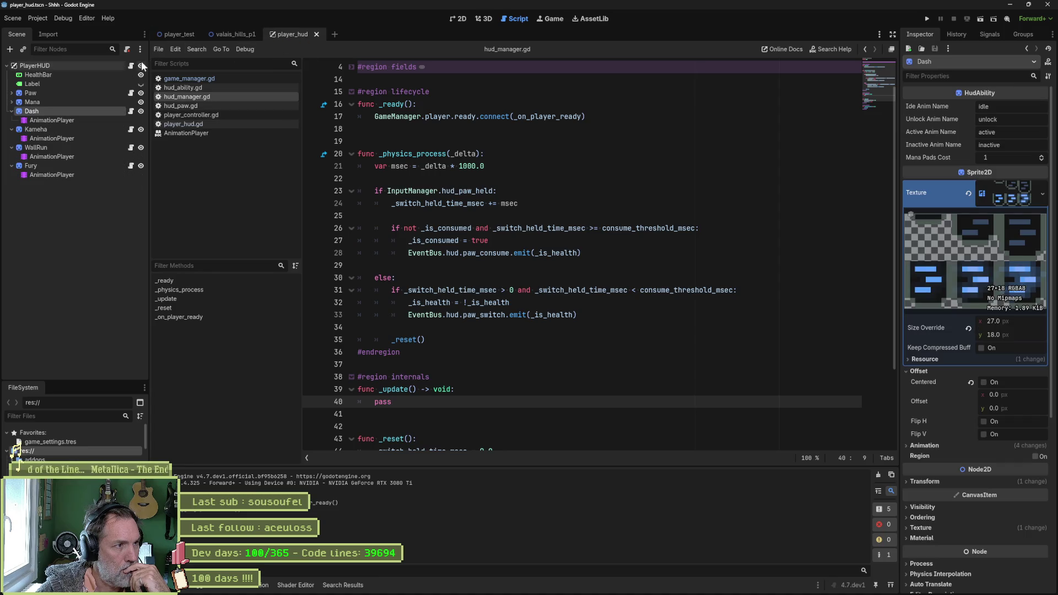
Open the Paw node's hud_paw.gd, close it, then open PlayerHUD's player_hud.gd
click(131, 94)
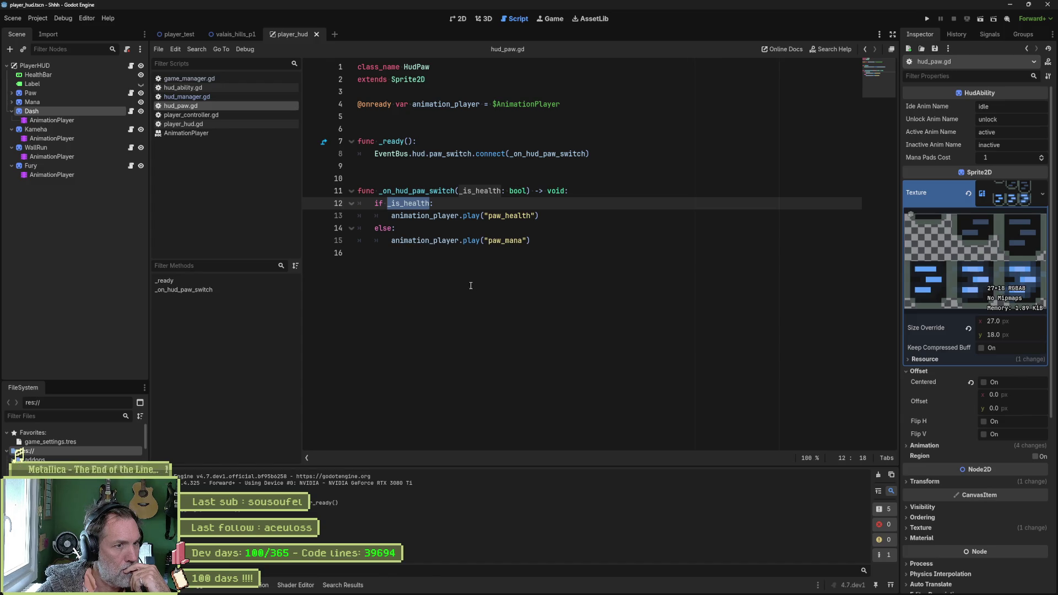
middle_click(184, 106)
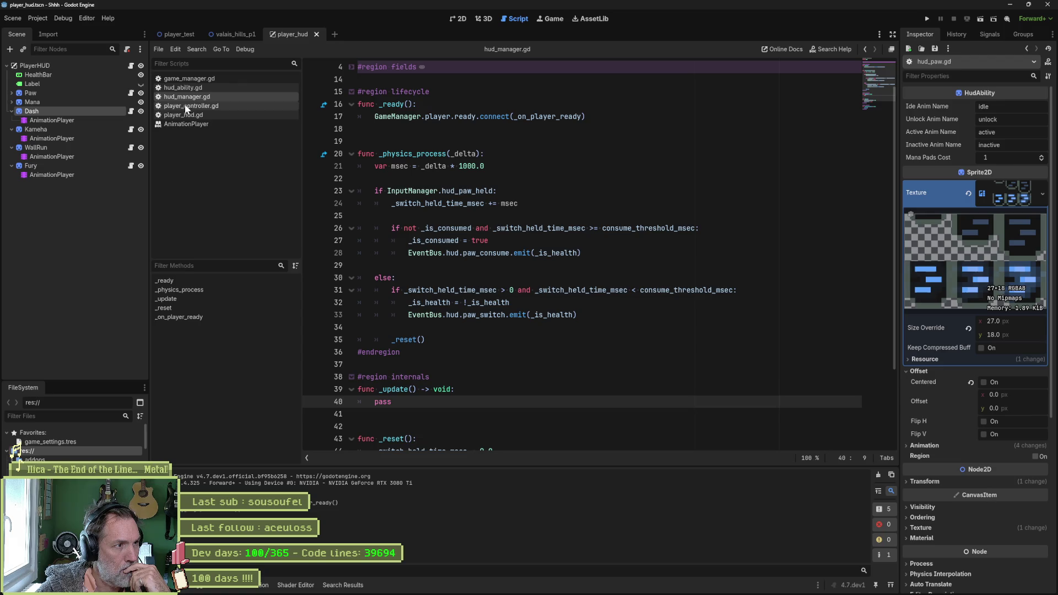
click(131, 66)
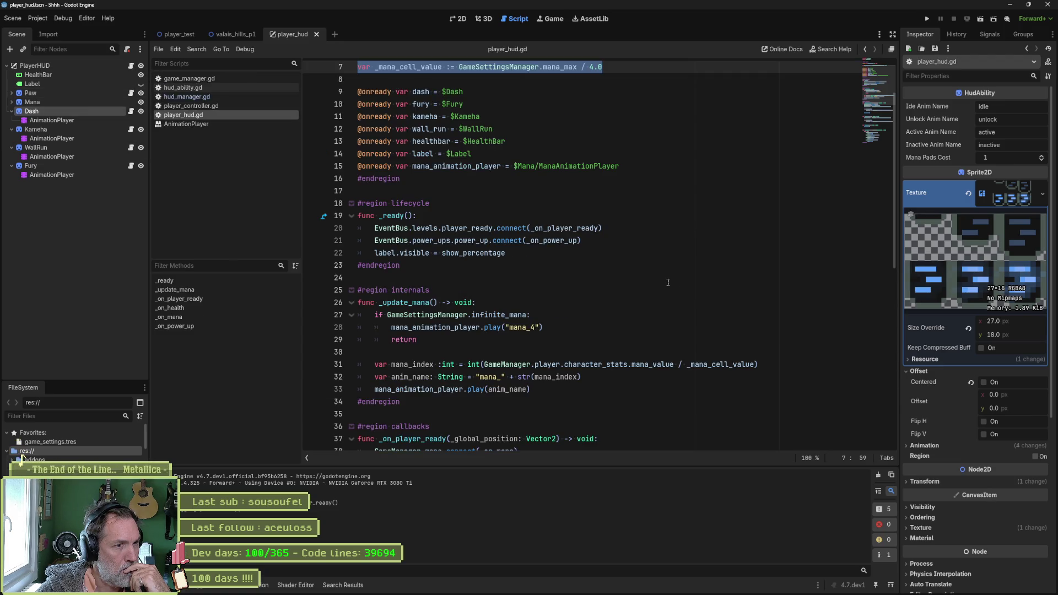
Go from the _on_mana function to the _update_mana definition
click(200, 315)
double_click(406, 268)
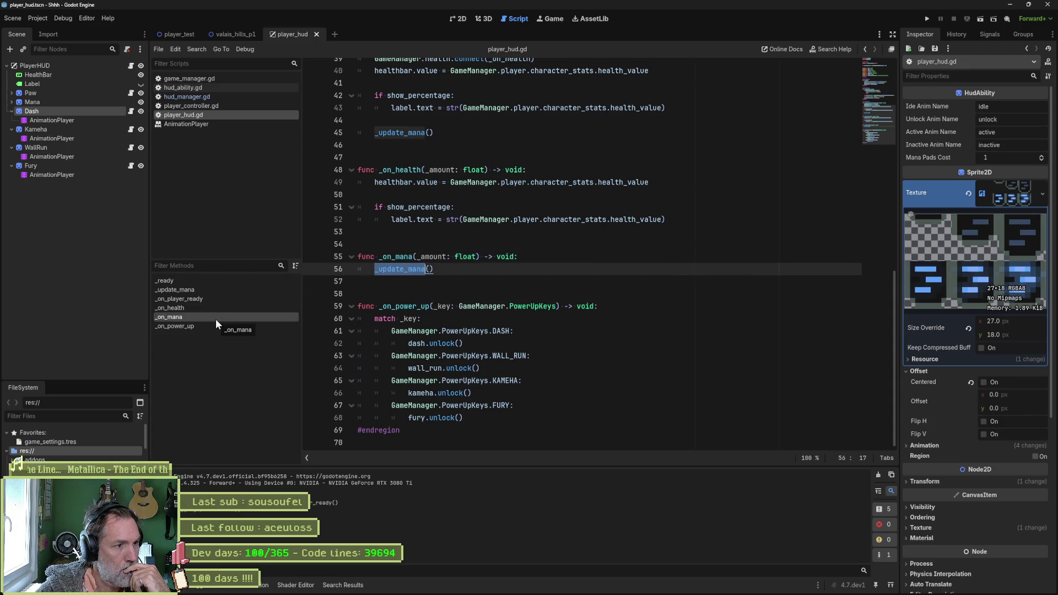
click(215, 290)
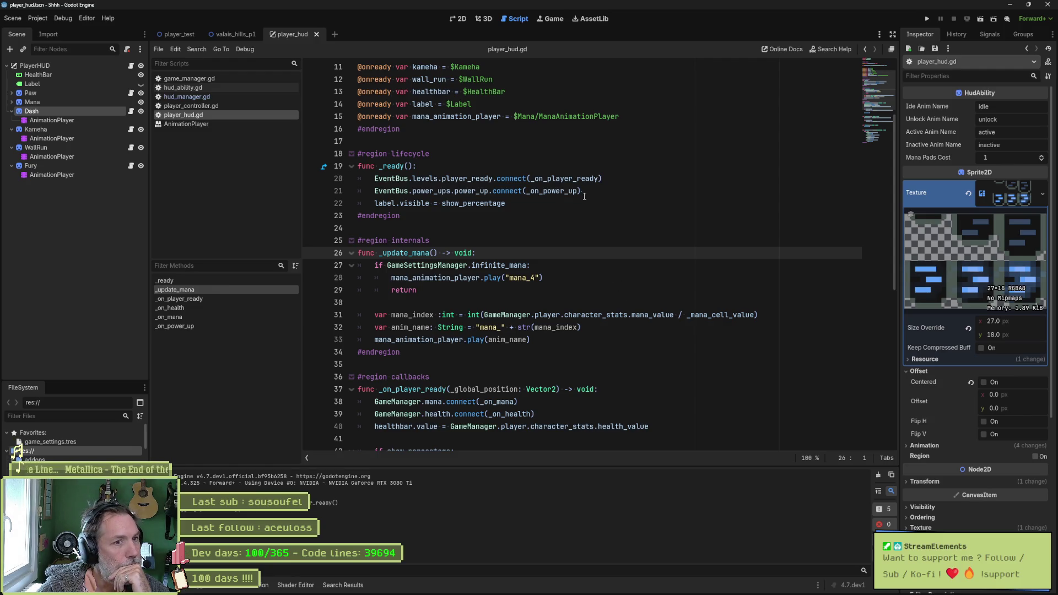
double_click(564, 178)
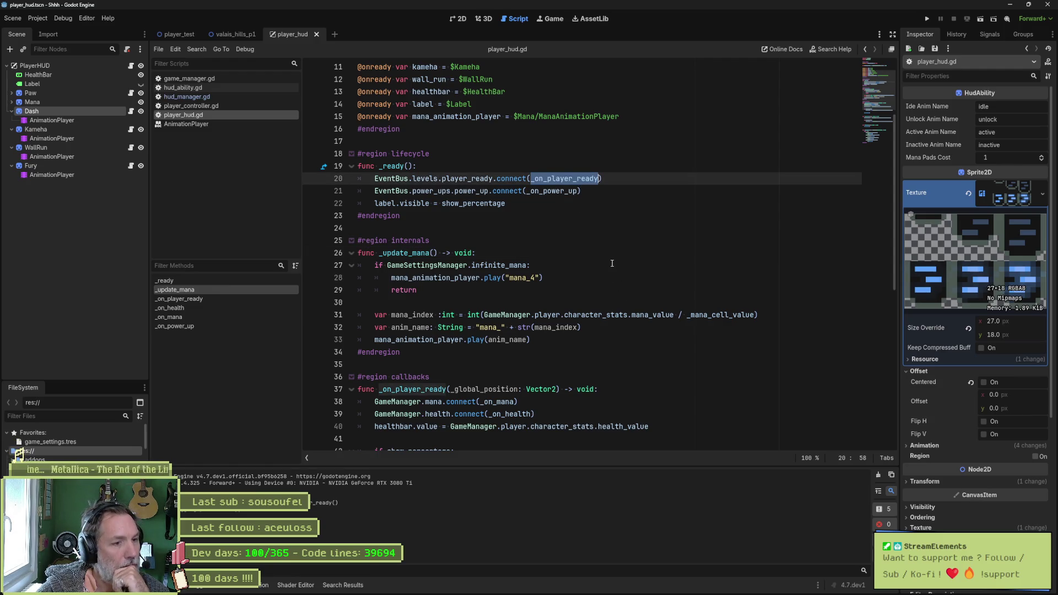
scroll(610, 263, down, 6)
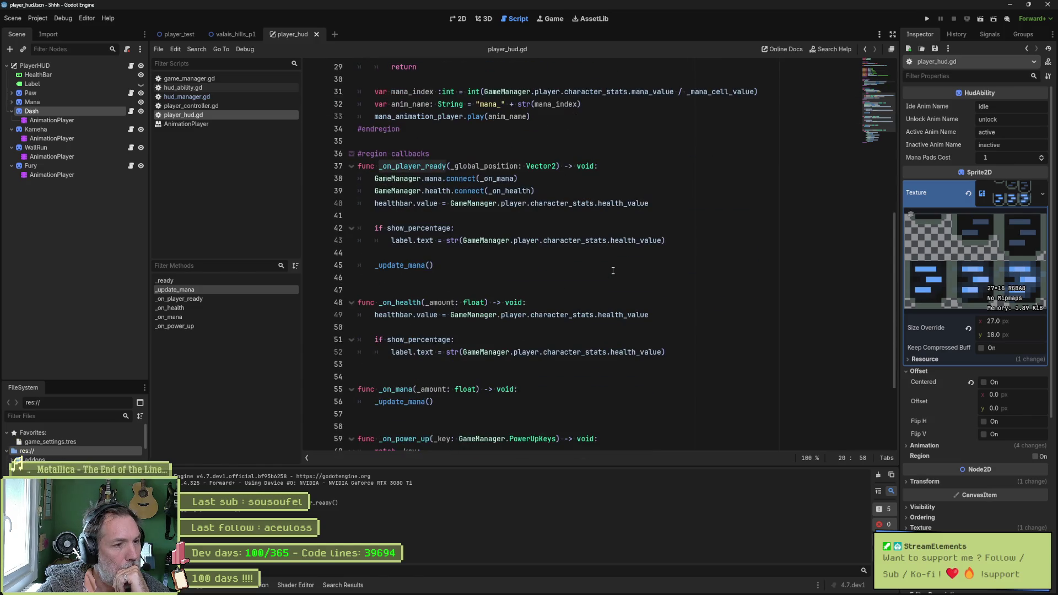
double_click(648, 266)
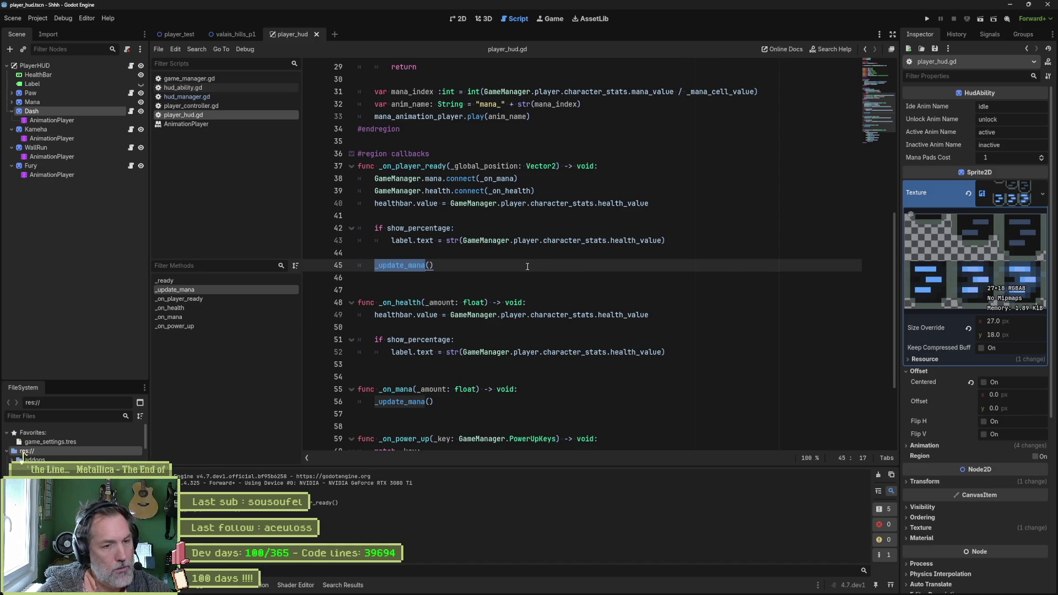
scroll(527, 264, up, 4)
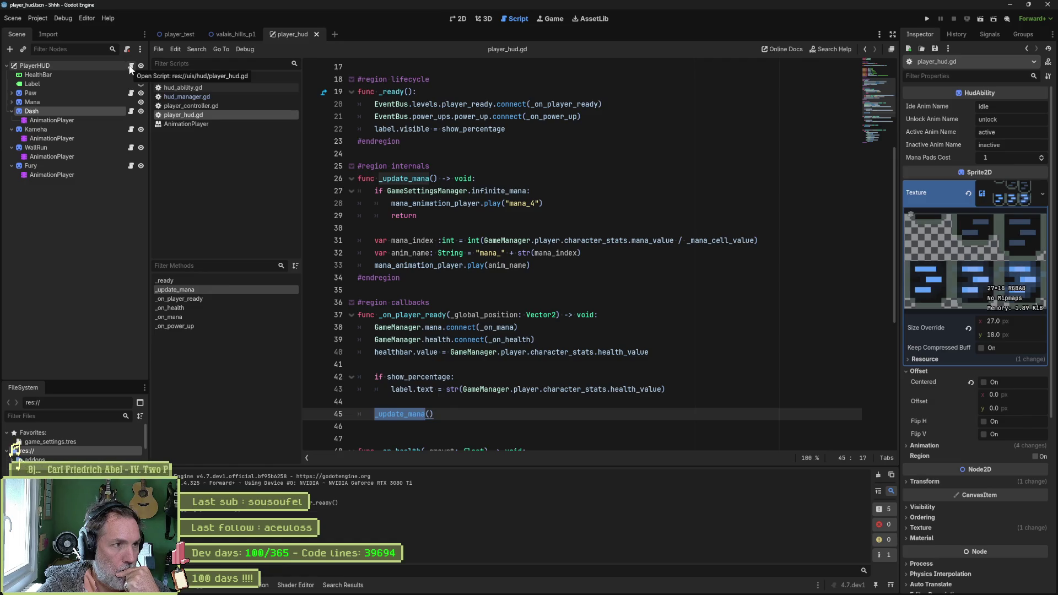
Open the Dash node's hud_ability.gd and select the unlock function name
click(131, 112)
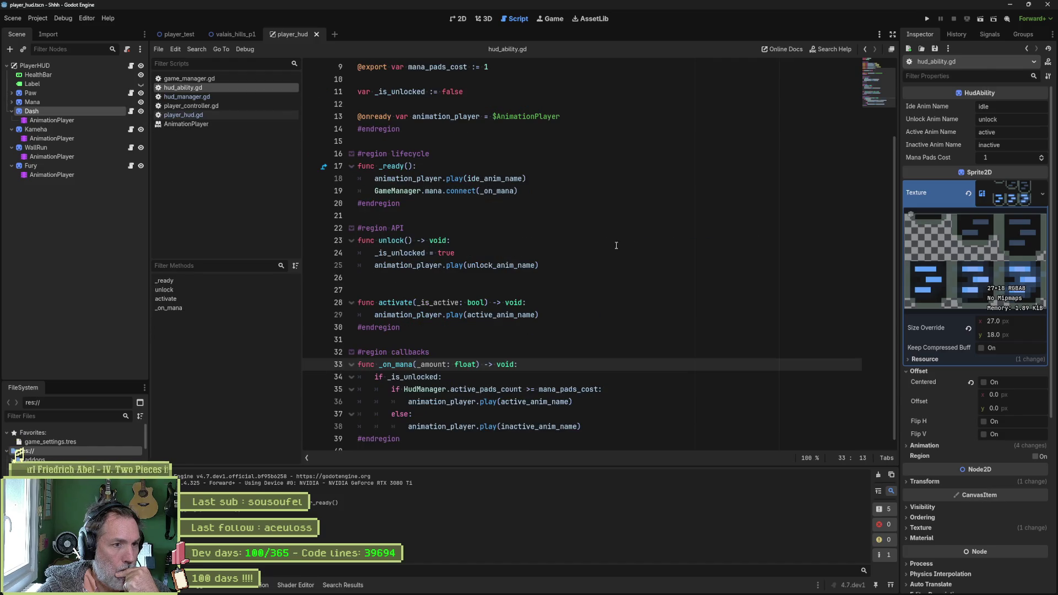
double_click(401, 245)
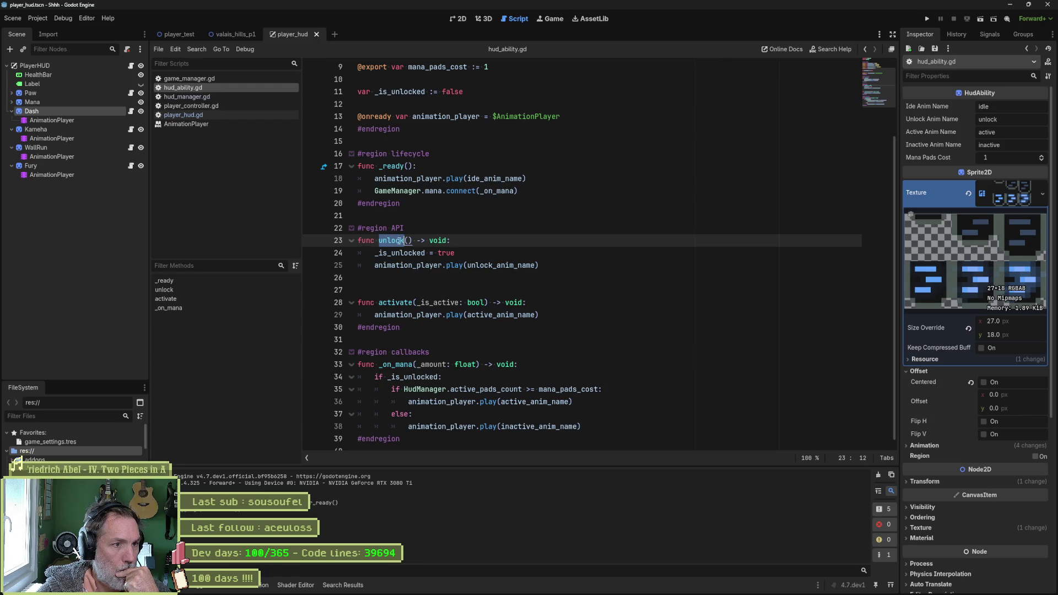
scroll(613, 271, up, 1)
scroll(613, 270, up, 2)
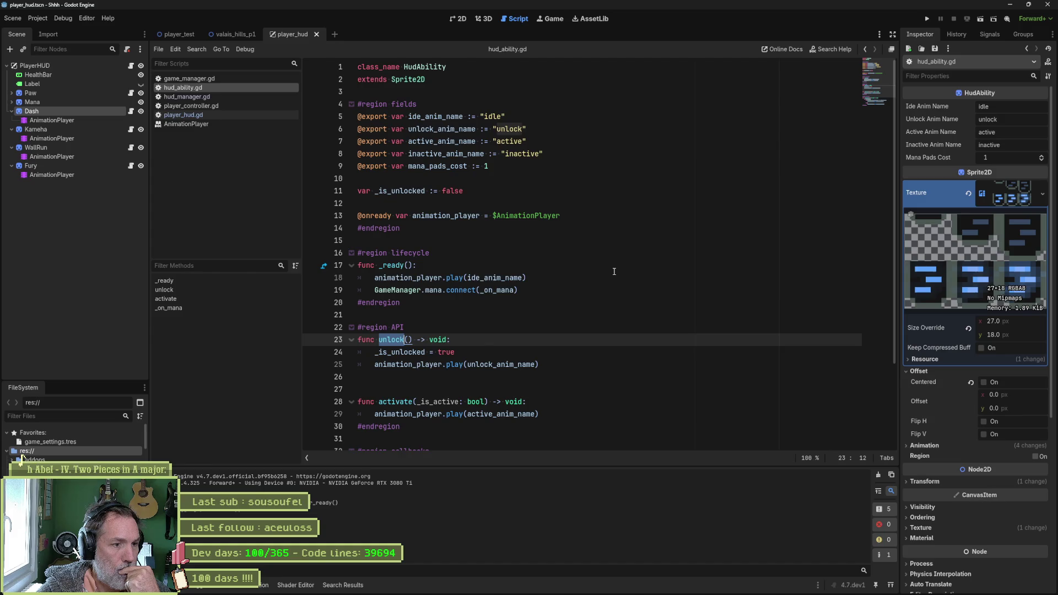
scroll(613, 272, down, 3)
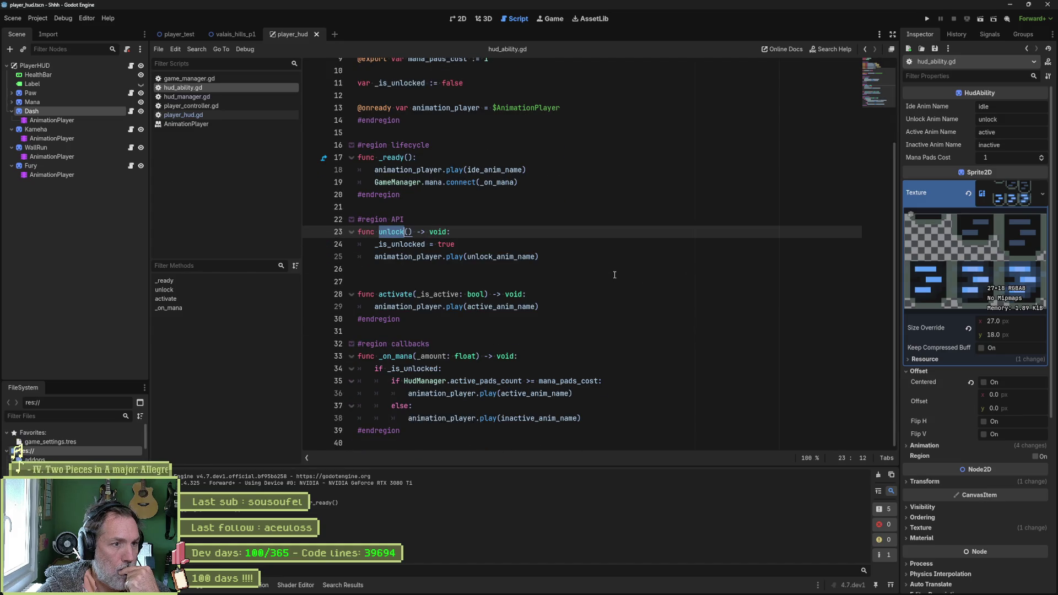
Search the project for 'unlock' and open the dash.unlock() match in player_hud.gd
key(ctrl+shift+f)
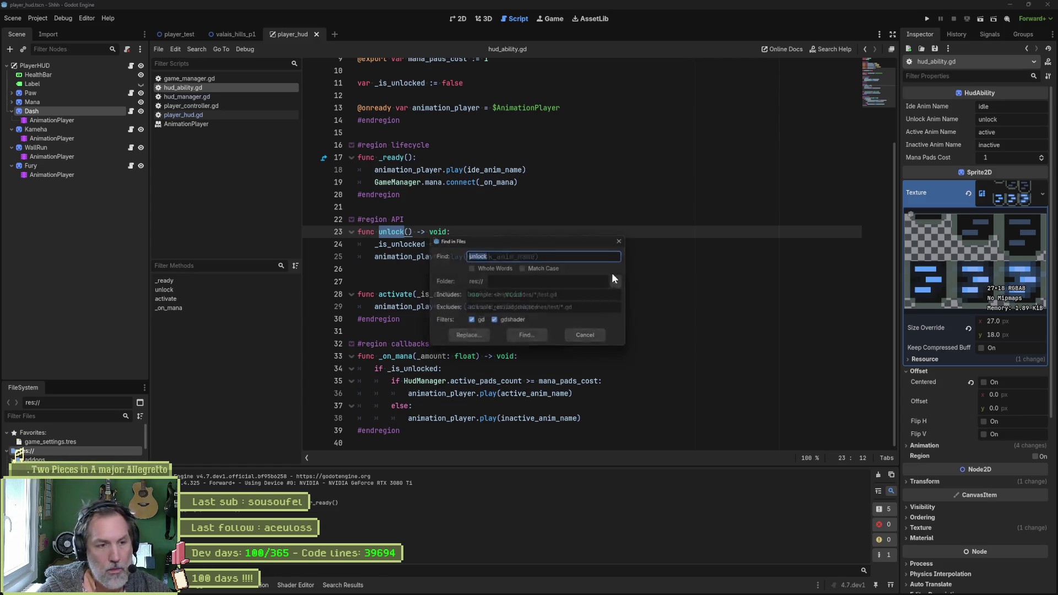
click(528, 334)
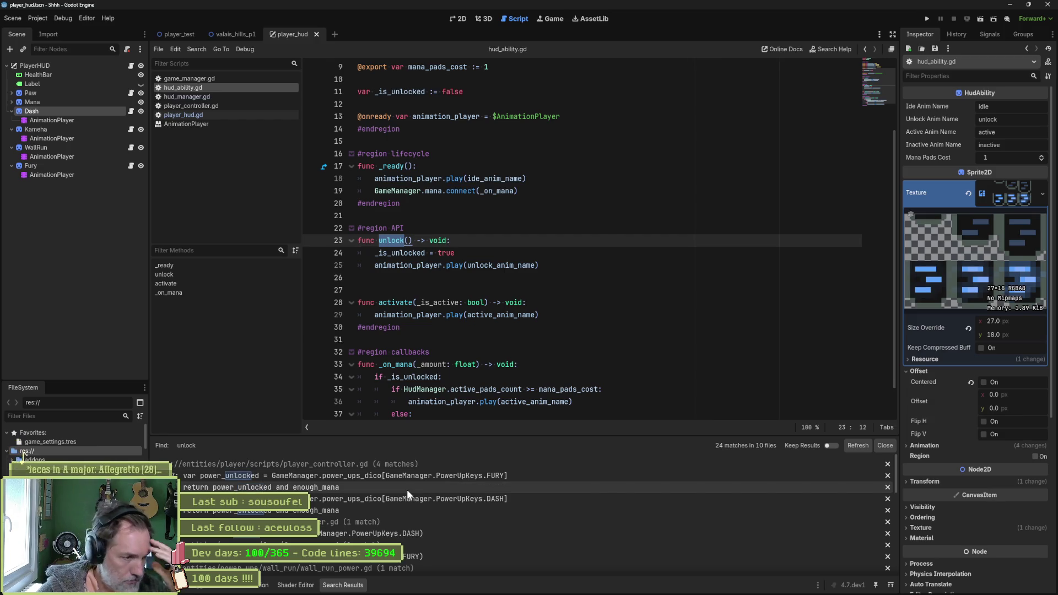
scroll(427, 505, down, 3)
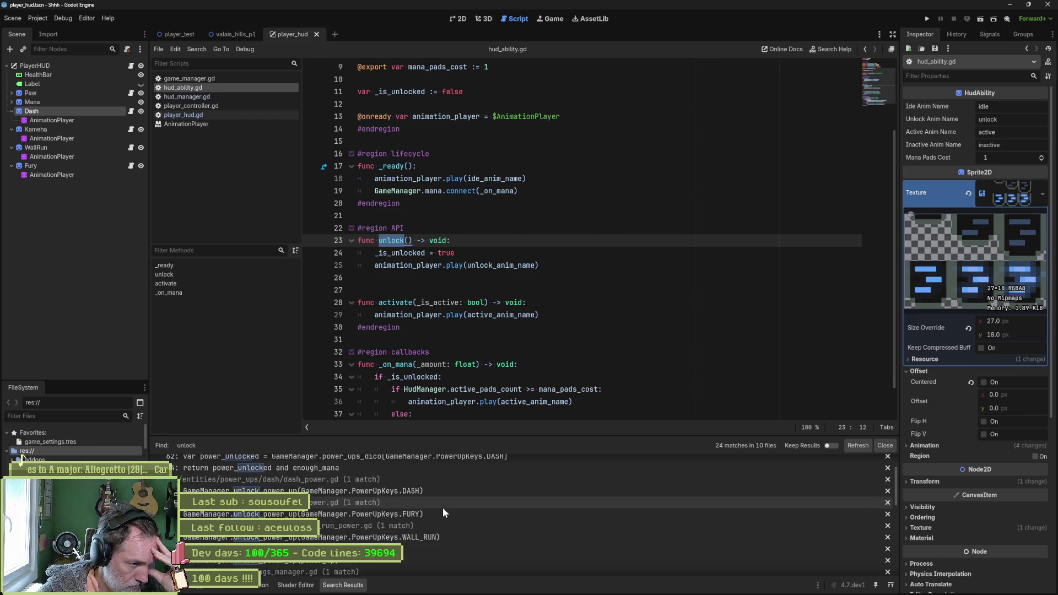
scroll(444, 508, down, 5)
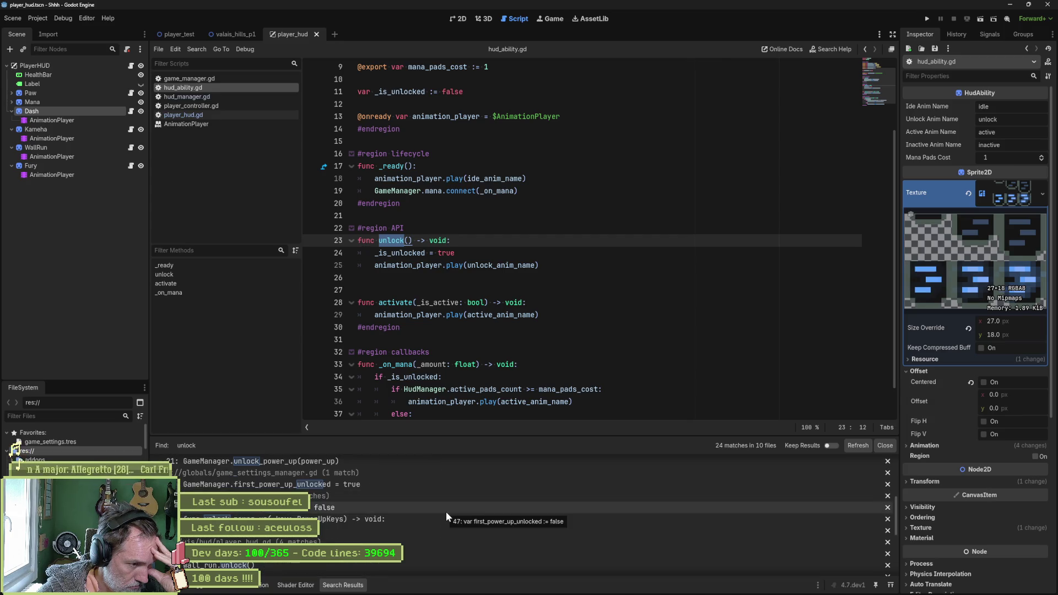
scroll(445, 511, down, 4)
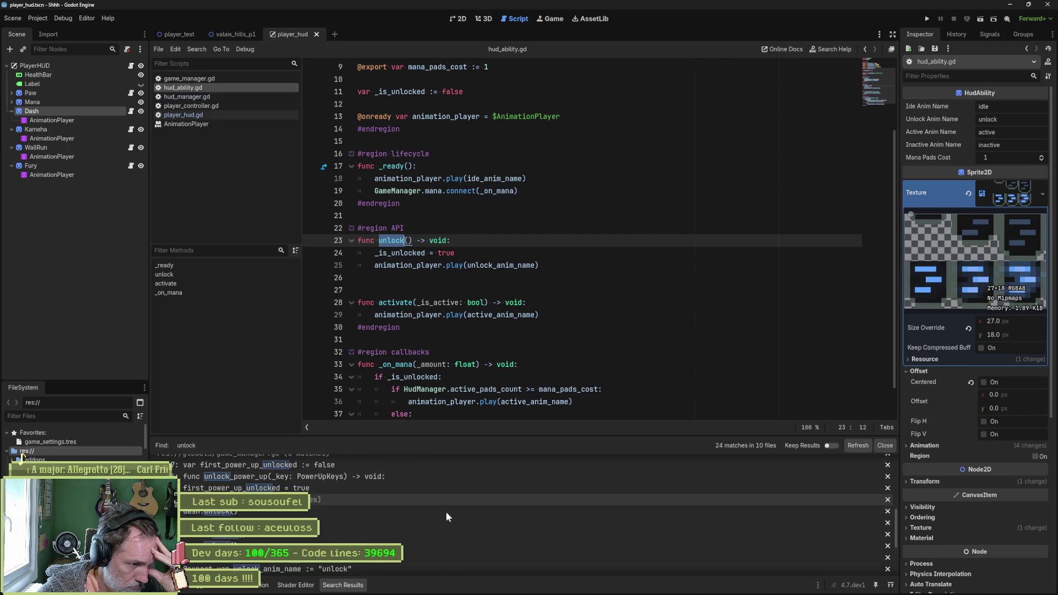
click(355, 512)
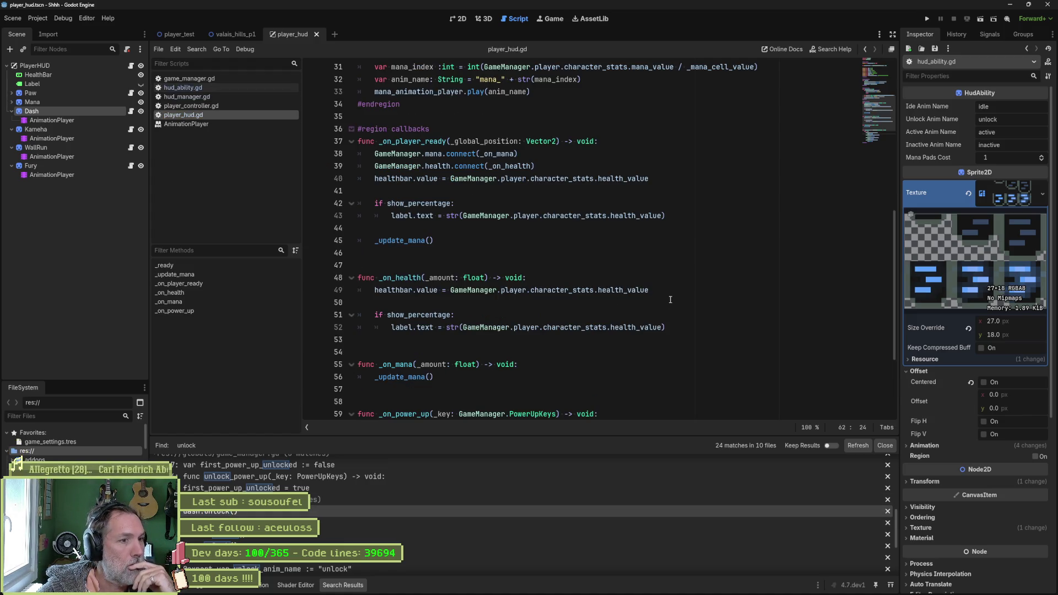
Select the match _key block in _on_power_up, then place the cursor after _update_mana's last line
scroll(668, 291, up, 2)
scroll(670, 292, down, 5)
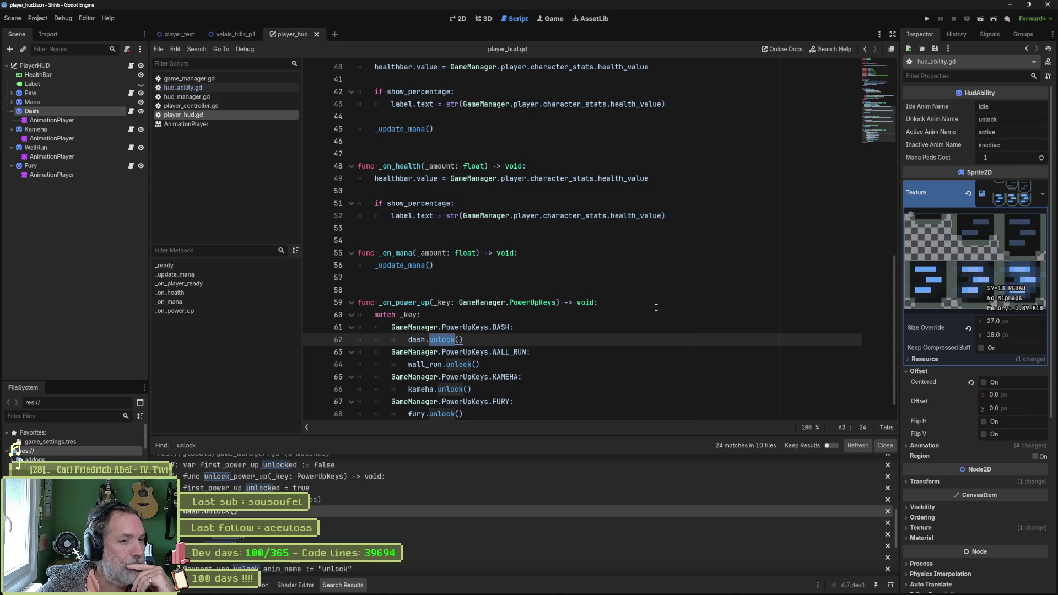
double_click(415, 302)
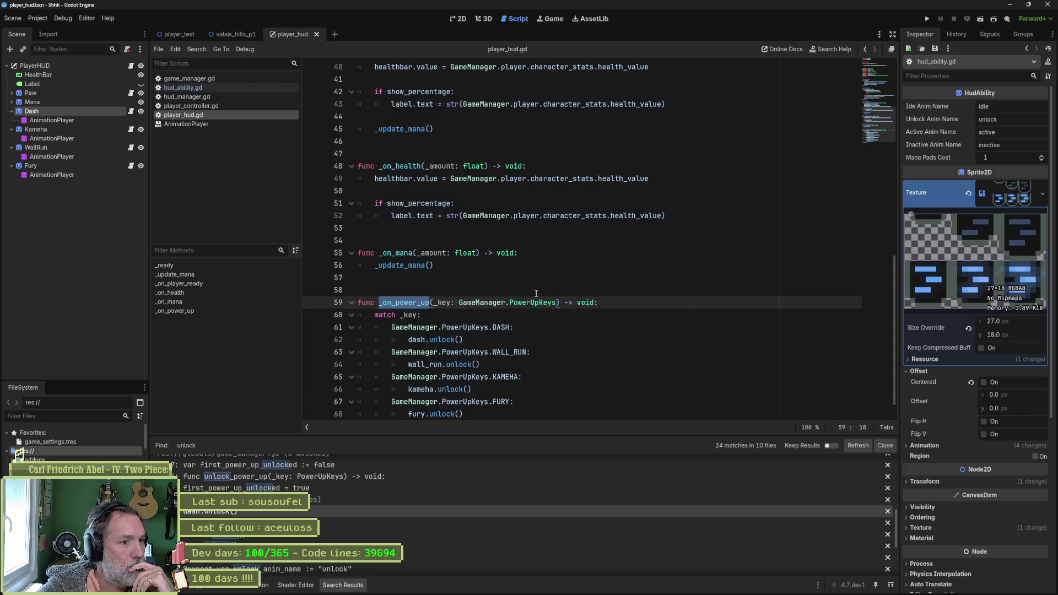
scroll(533, 293, down, 1)
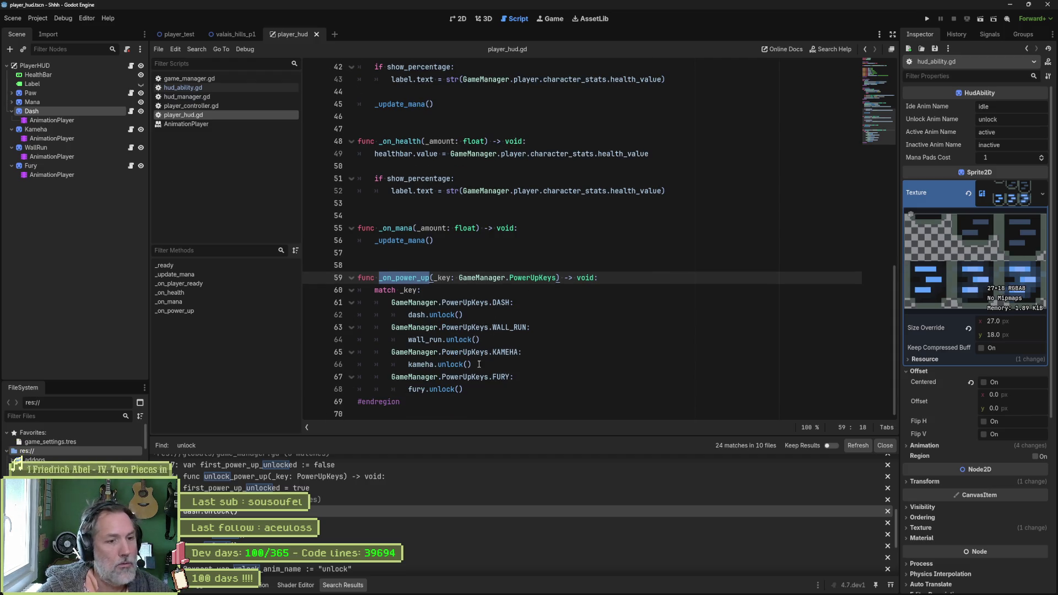
drag(476, 392, 330, 292)
key(ctrl+c)
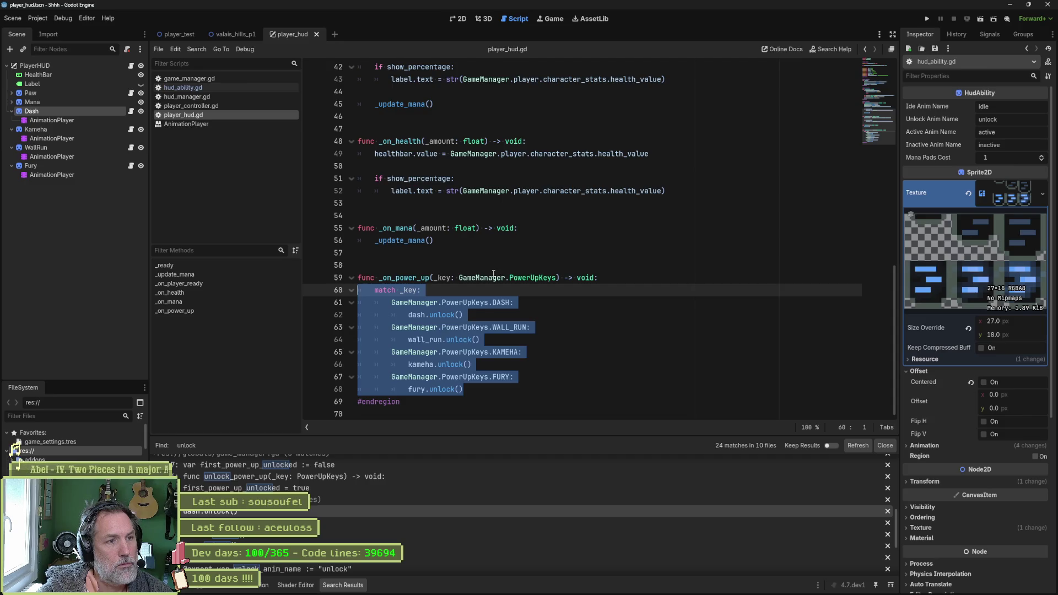
scroll(493, 274, up, 6)
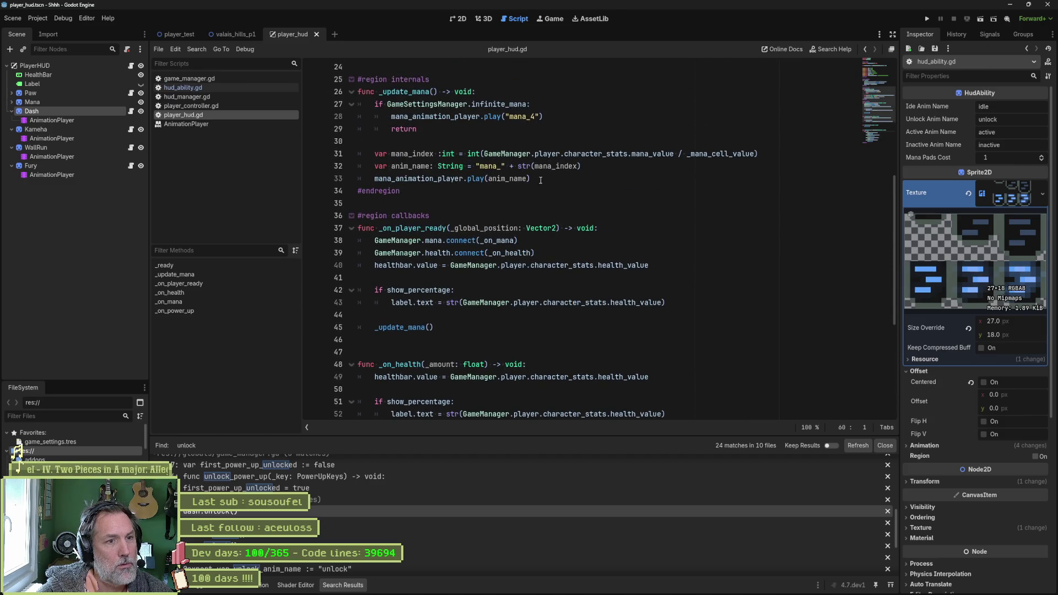
click(541, 180)
Add 'func _update_powerups() -> void:' below _update_mana and paste the match block into it
key(Return)
key(Return)
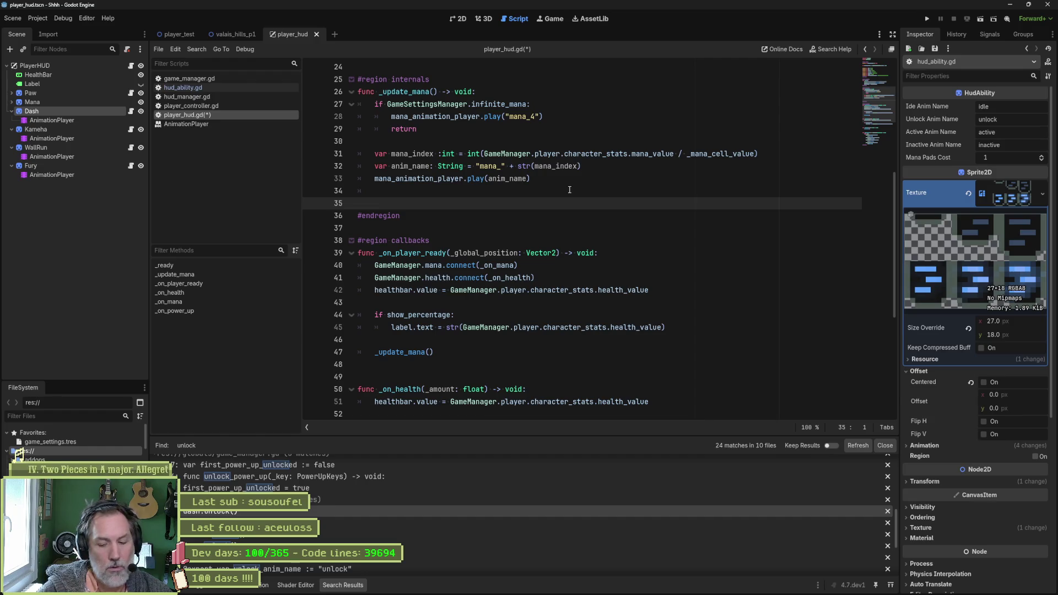
text(func _update)
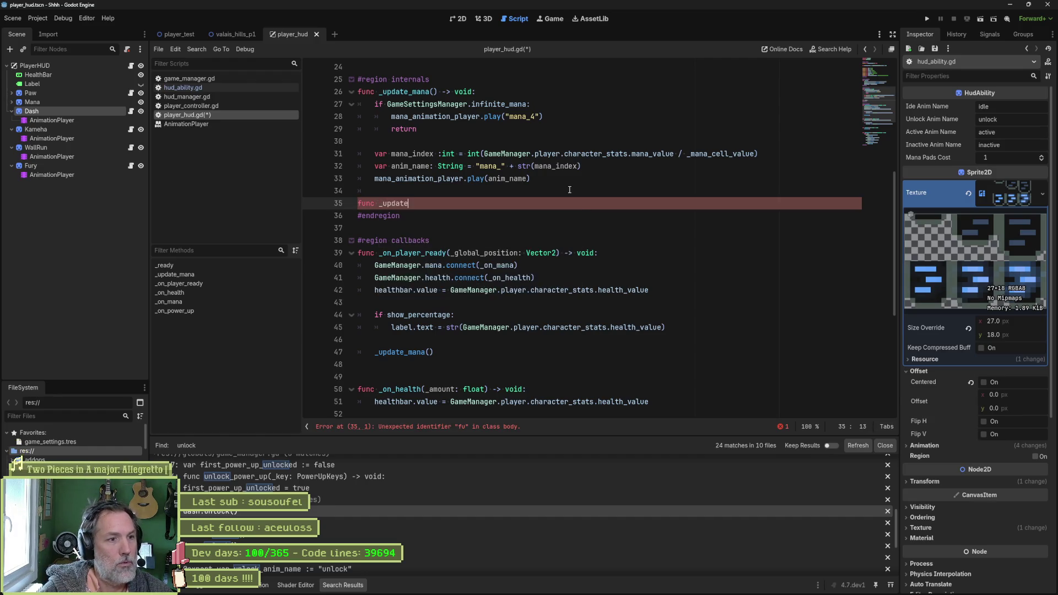
text(_abi)
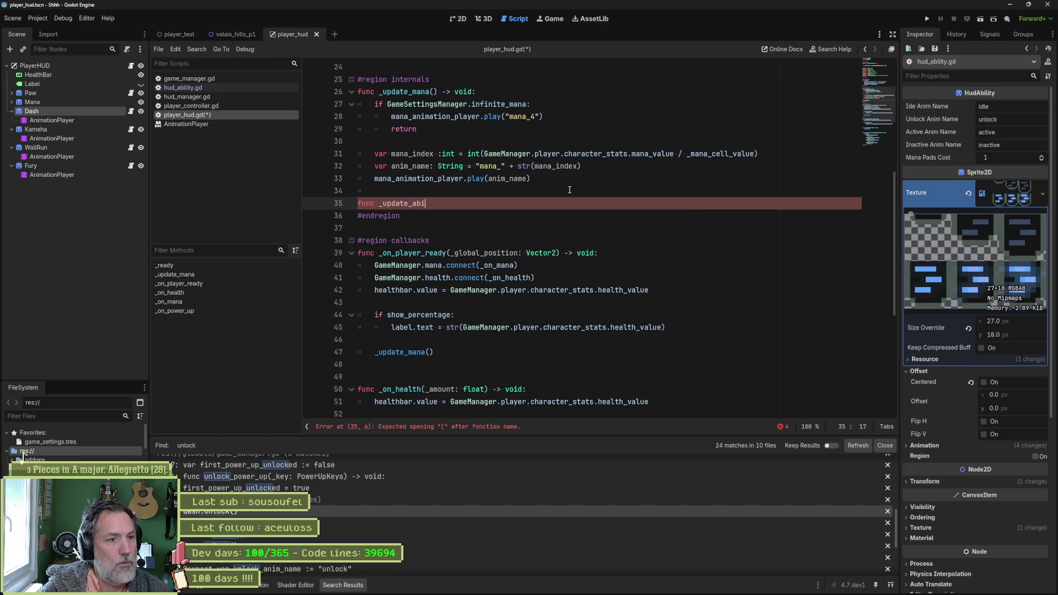
key(BackSpace)
key(BackSpace)
key(BackSpace)
text(powerups)
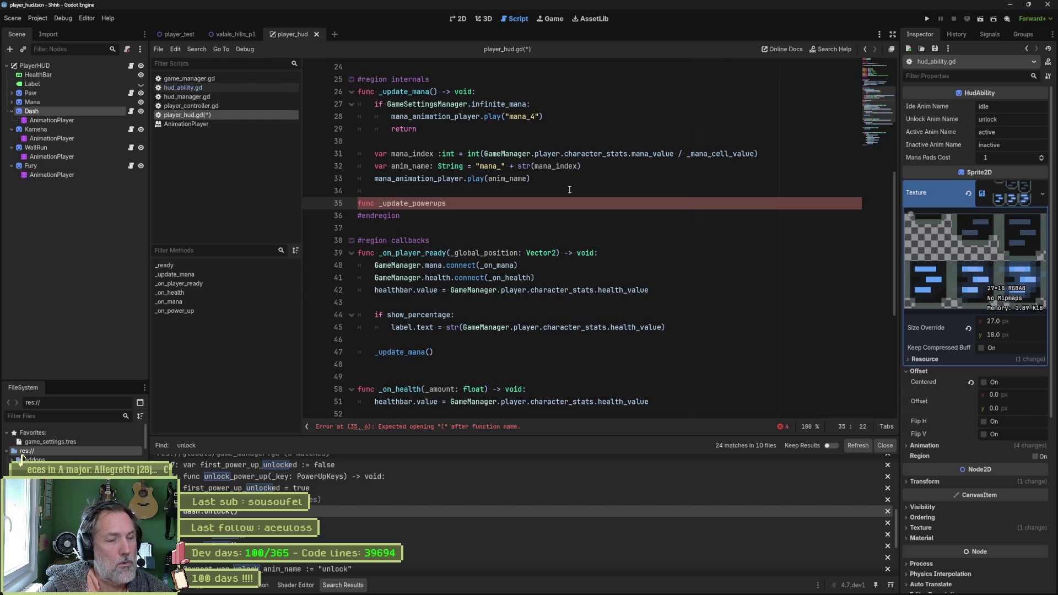
text(() -> voidP)
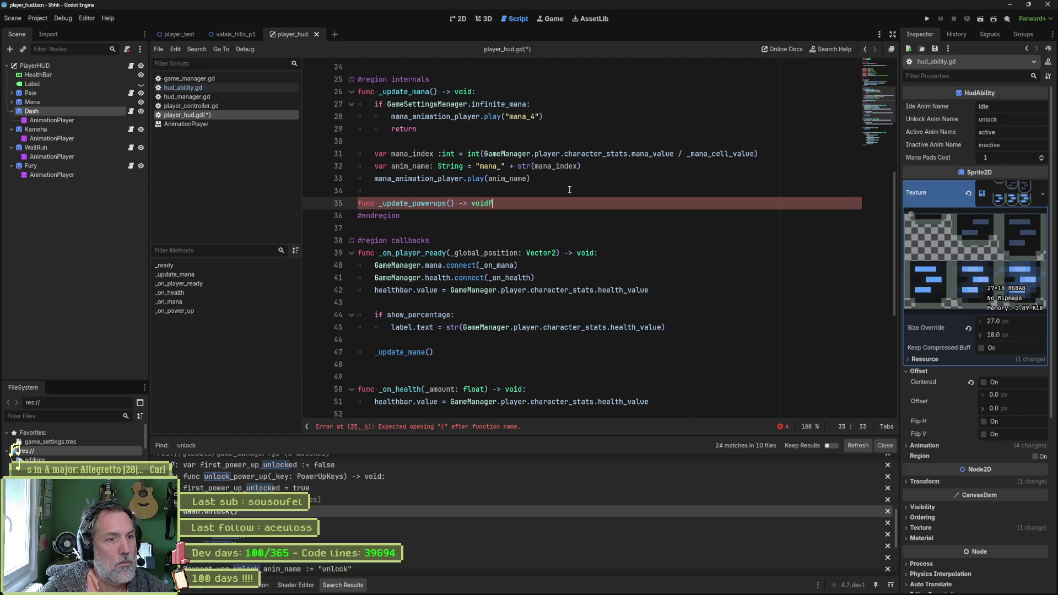
text(:)
key(ctrl+v)
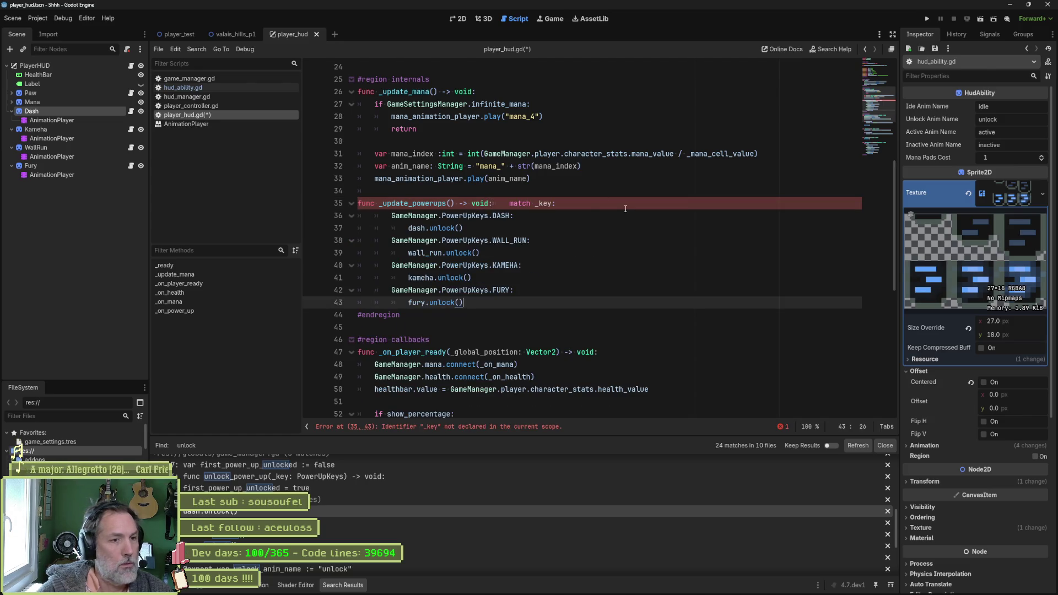
Put the match on its own indented line, add the _key parameter, and select _on_power_up's type hint
click(508, 202)
key(Return)
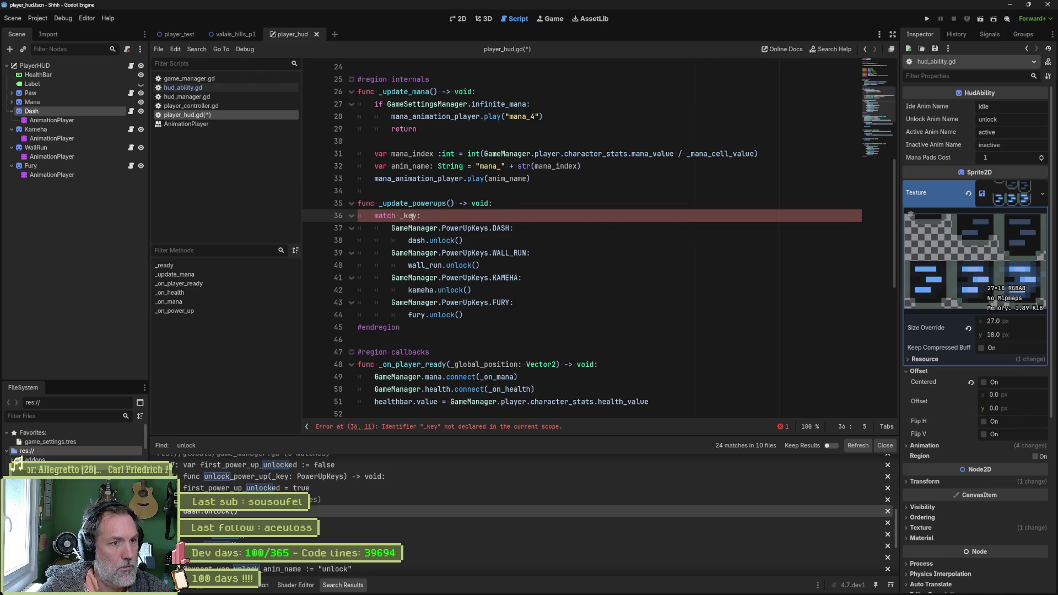
click(472, 203)
text(_key)
scroll(491, 307, down, 7)
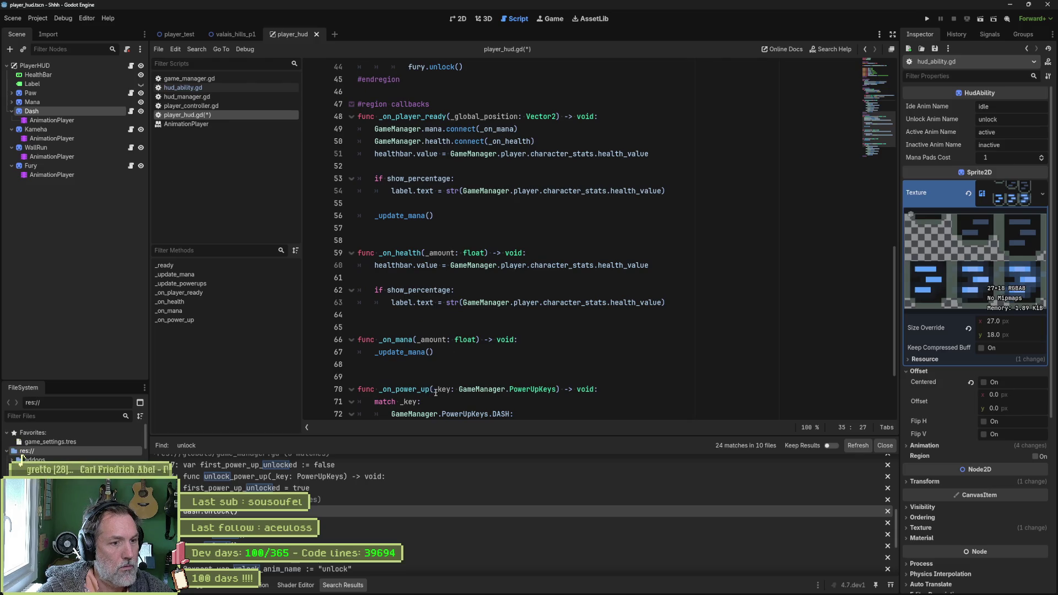
drag(438, 389, 544, 389)
drag(438, 389, 558, 389)
key(ctrl+c)
scroll(461, 202, up, 7)
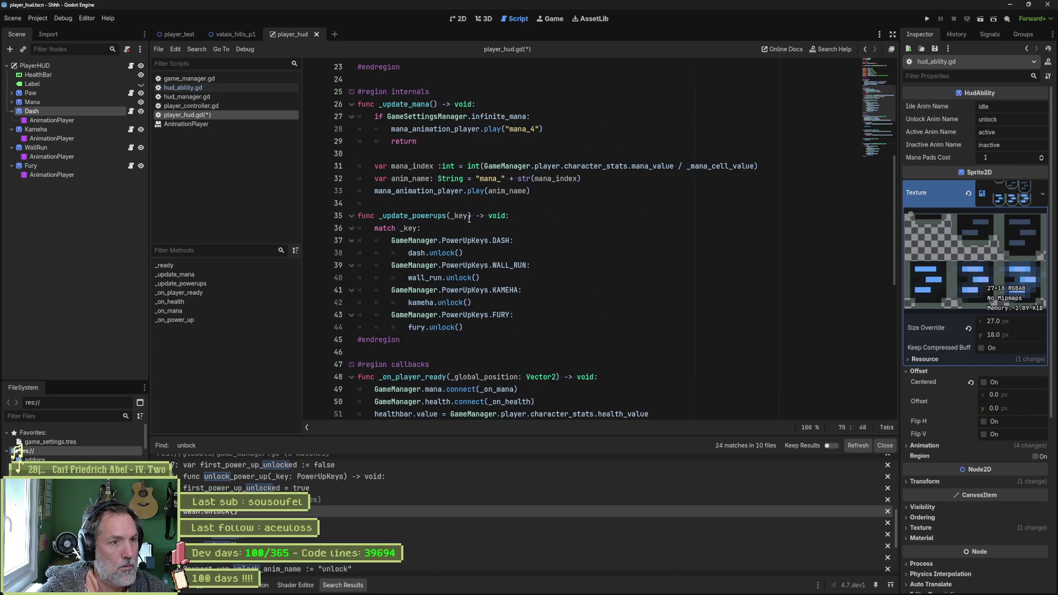
Give _update_powerups' _key the GameManager.PowerUpKeys type hint and add a blank line above it
click(469, 216)
key(ctrl+v)
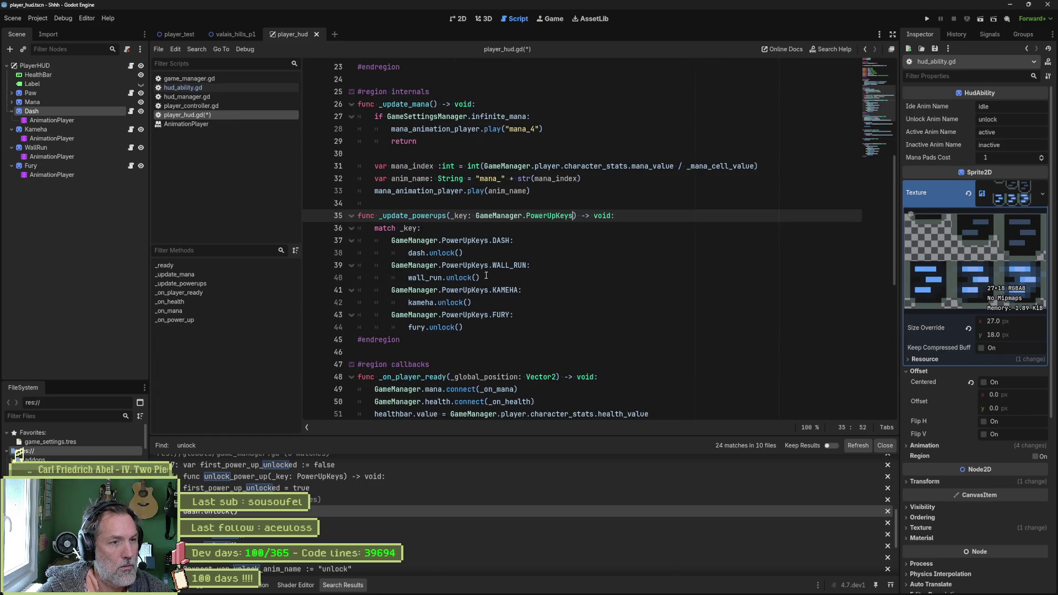
key(Up)
key(Return)
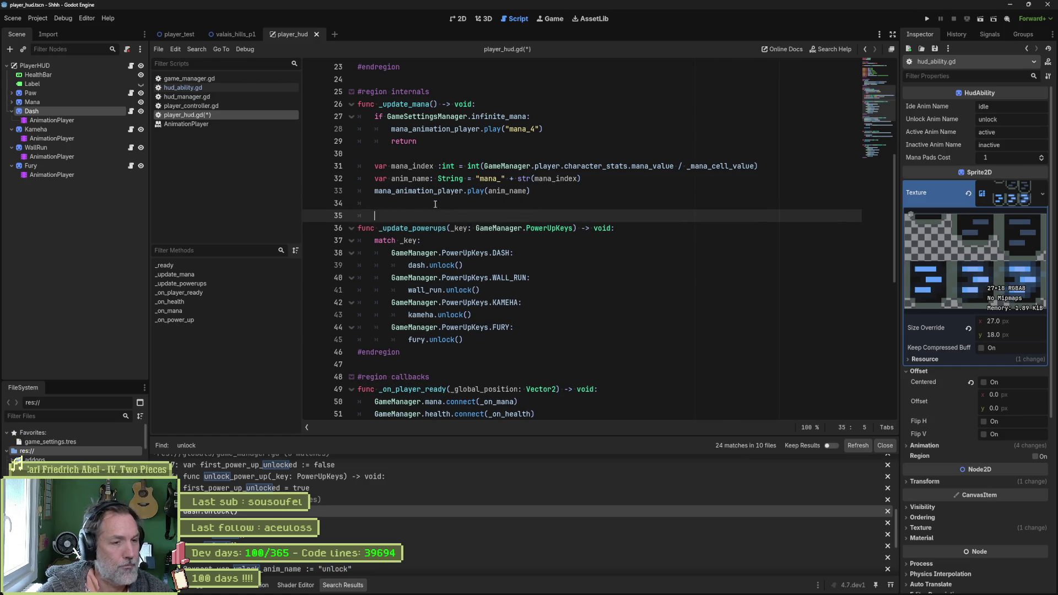
Replace _on_power_up's match block with a _update_powerups(_key) call and save
double_click(412, 223)
key(ctrl+c)
scroll(452, 303, down, 10)
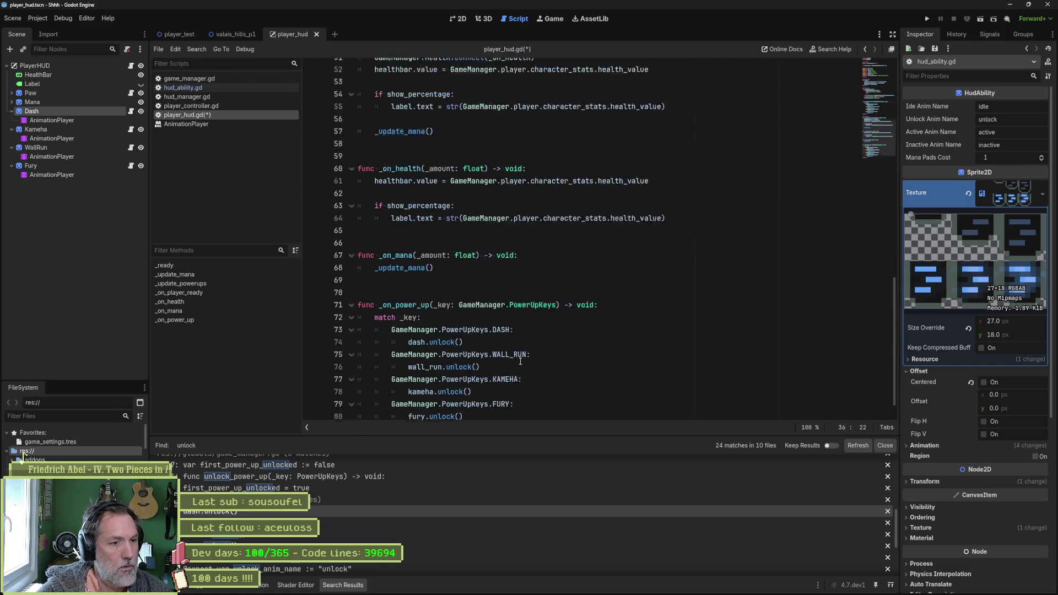
mouse_move(488, 384)
mouse_down()
mouse_move(408, 339)
mouse_move(375, 290)
mouse_up()
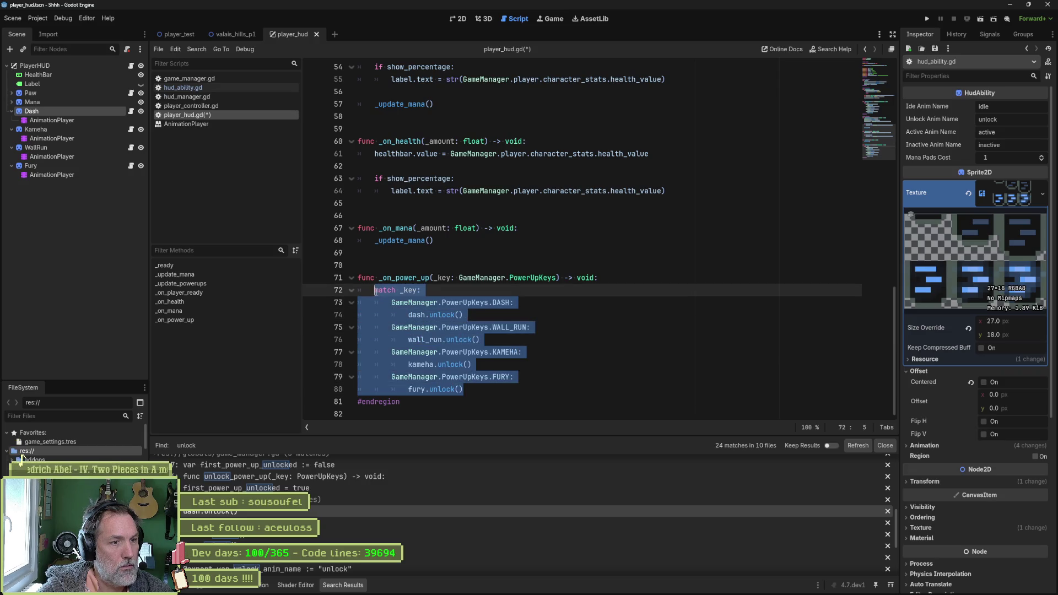
key(ctrl+v)
text((_ke)
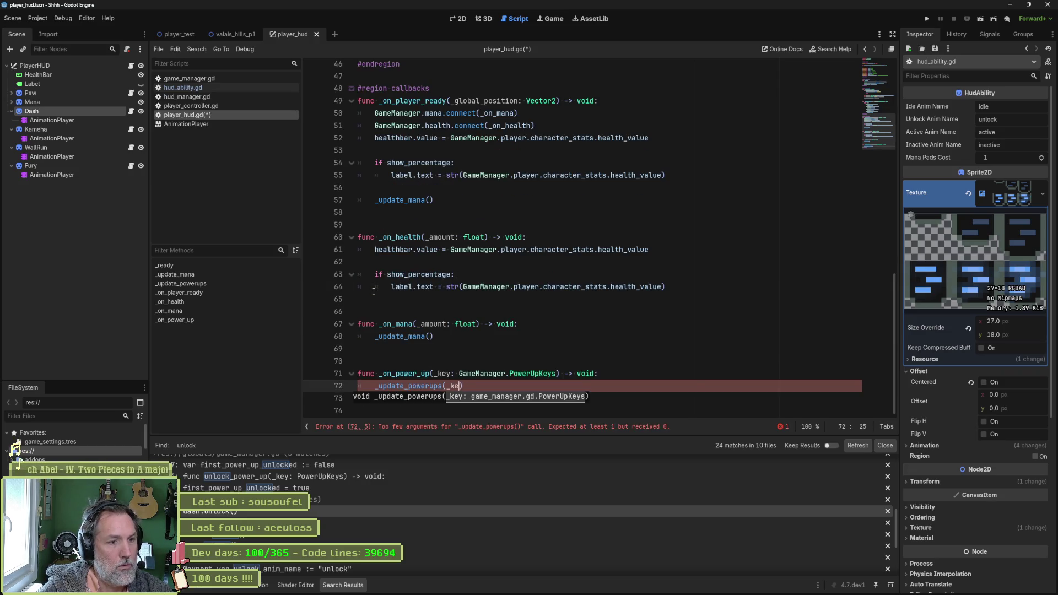
text(y)
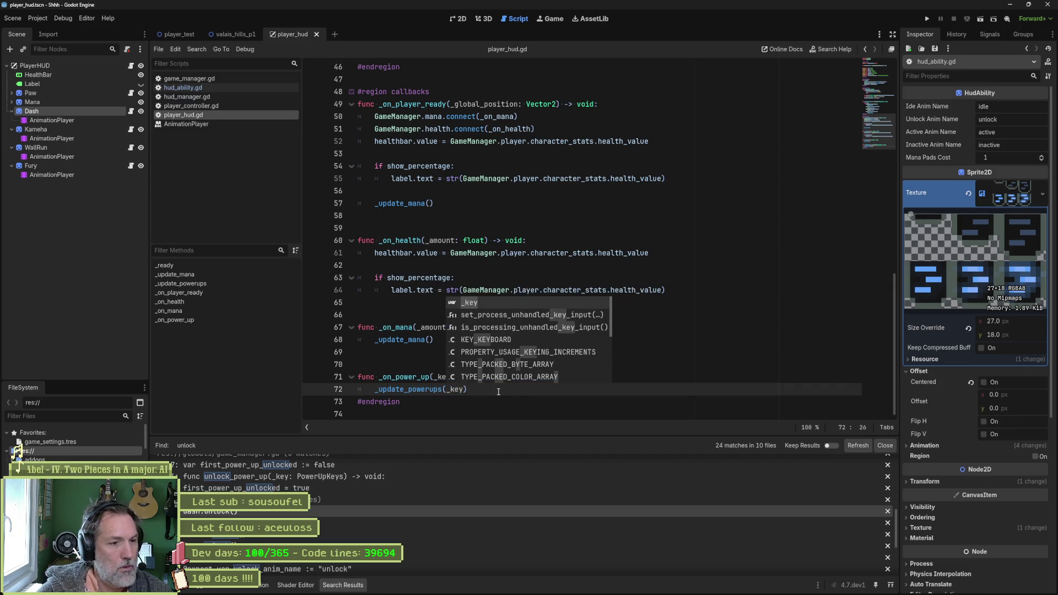
text())
key(ctrl+s)
Copy the _update_powerups(_key) call into _on_player_ready after _update_mana()
drag(543, 394, 618, 378)
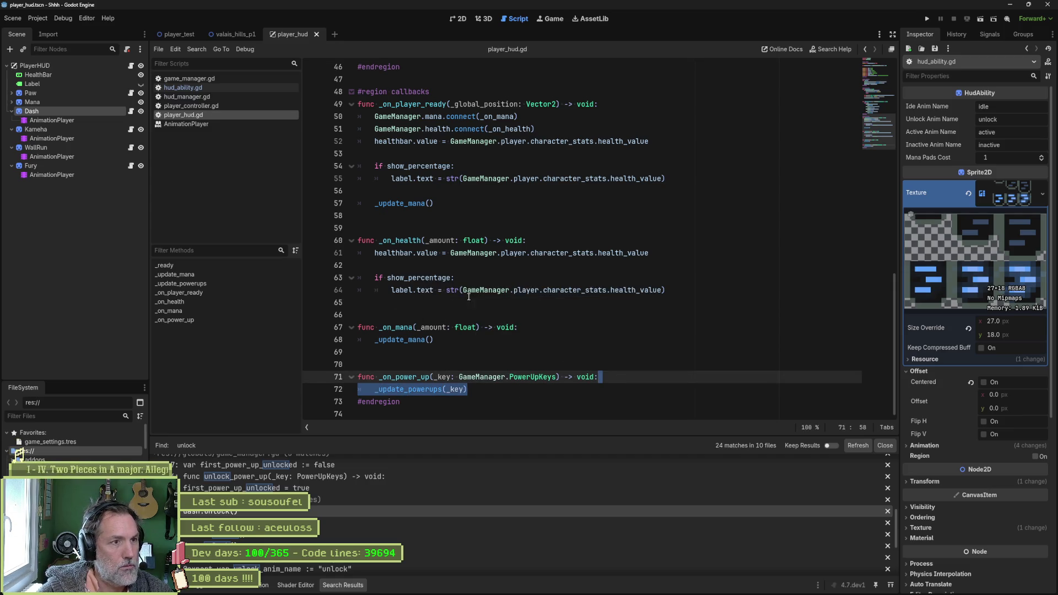
key(ctrl+c)
click(481, 202)
key(ctrl+v)
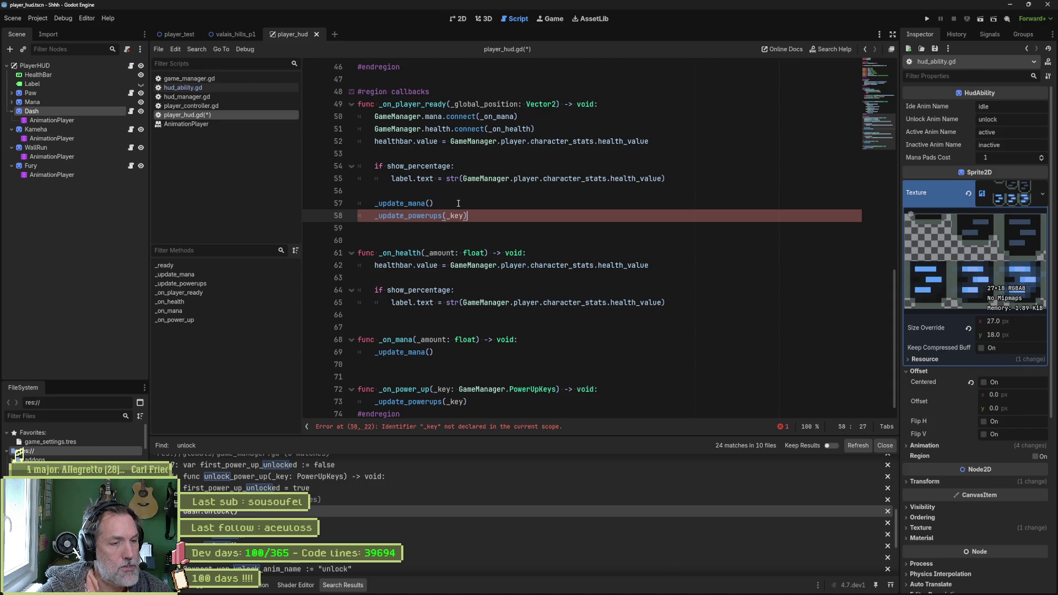
Delete the _update_powerups(_key) line from _on_player_ready and save player_hud.gd
key(ctrl+shift+k)
key(ctrl+s)
scroll(458, 204, up, 4)
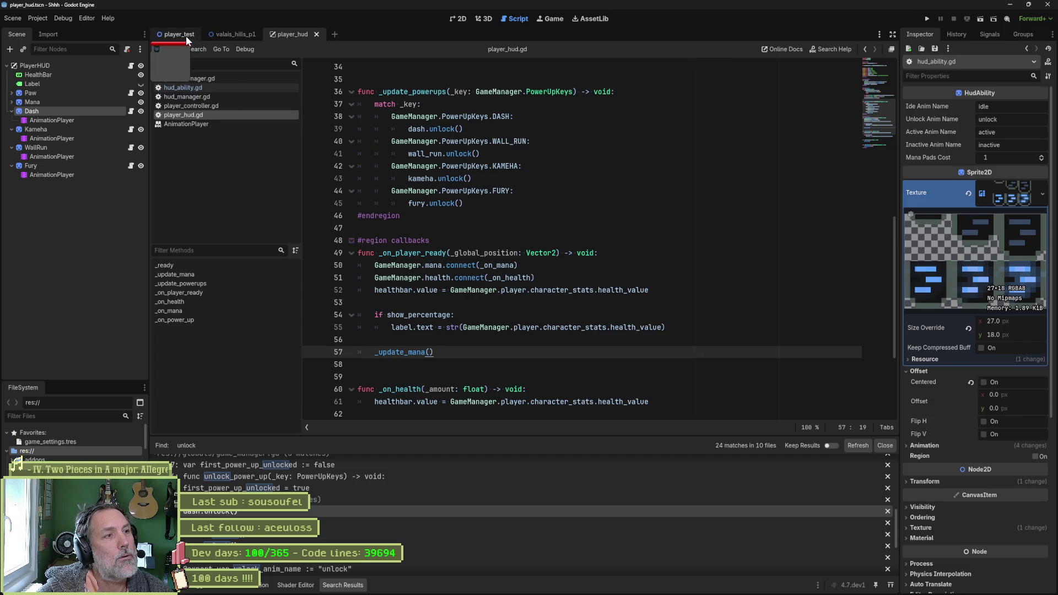
Quick-open the Player scene, select its root, then open game_settings.tres from Favorites
key(ctrl+shift+o)
text(player.ts)
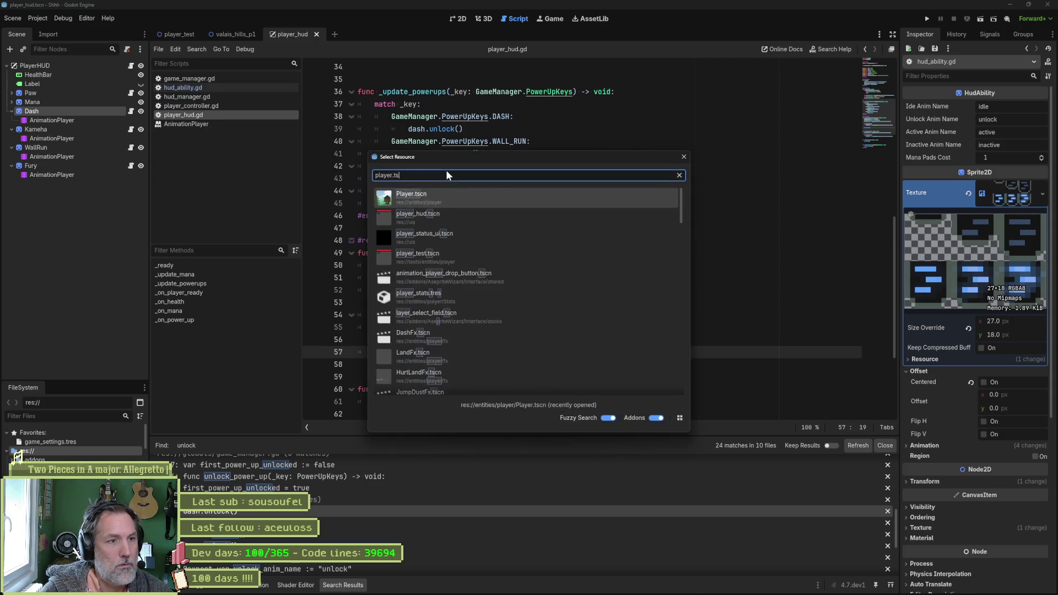
key(Return)
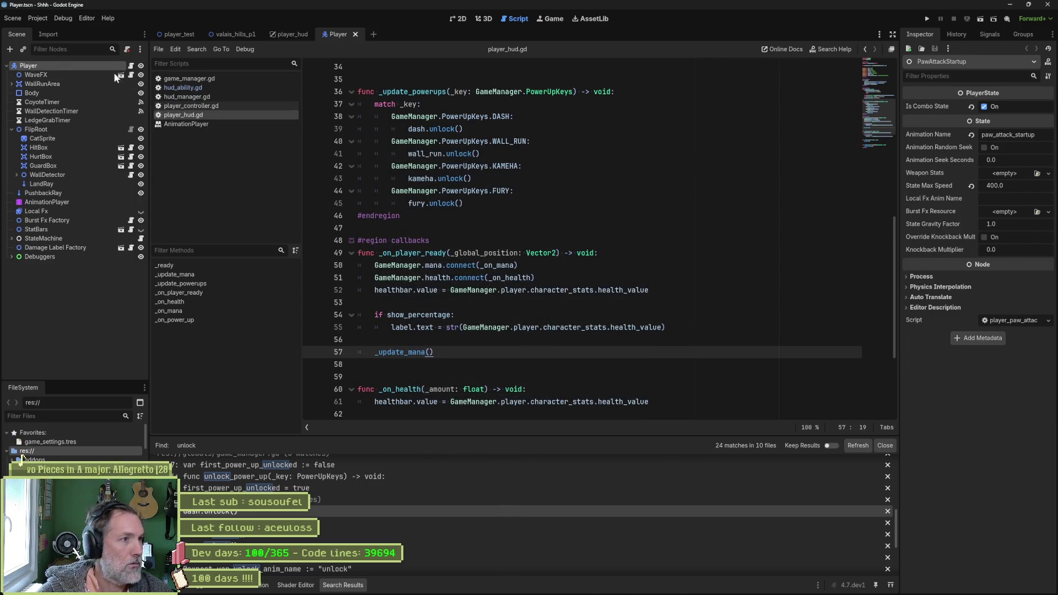
click(30, 65)
scroll(954, 310, down, 5)
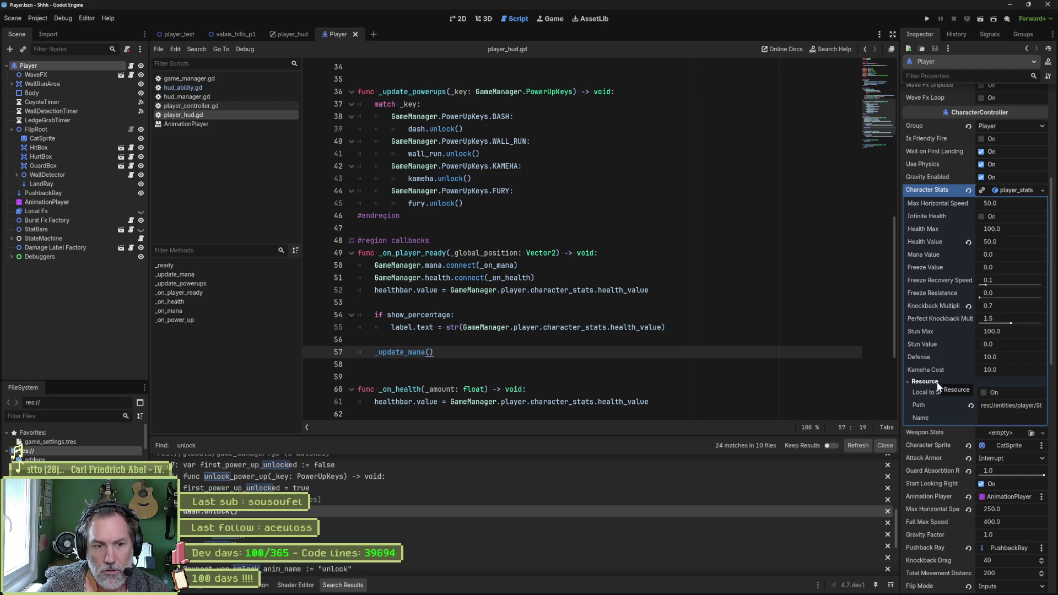
click(73, 443)
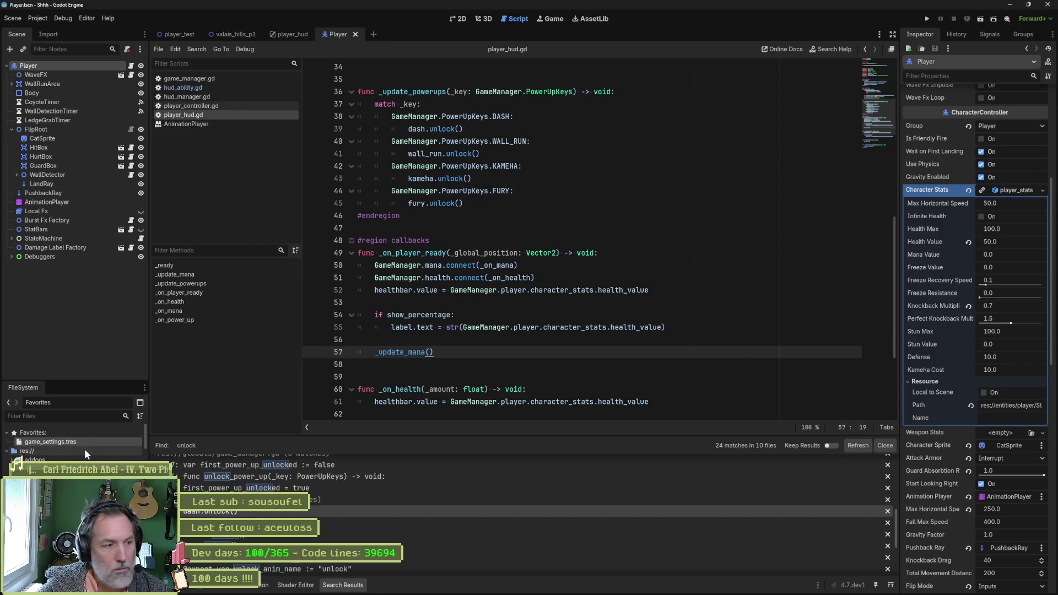
double_click(85, 441)
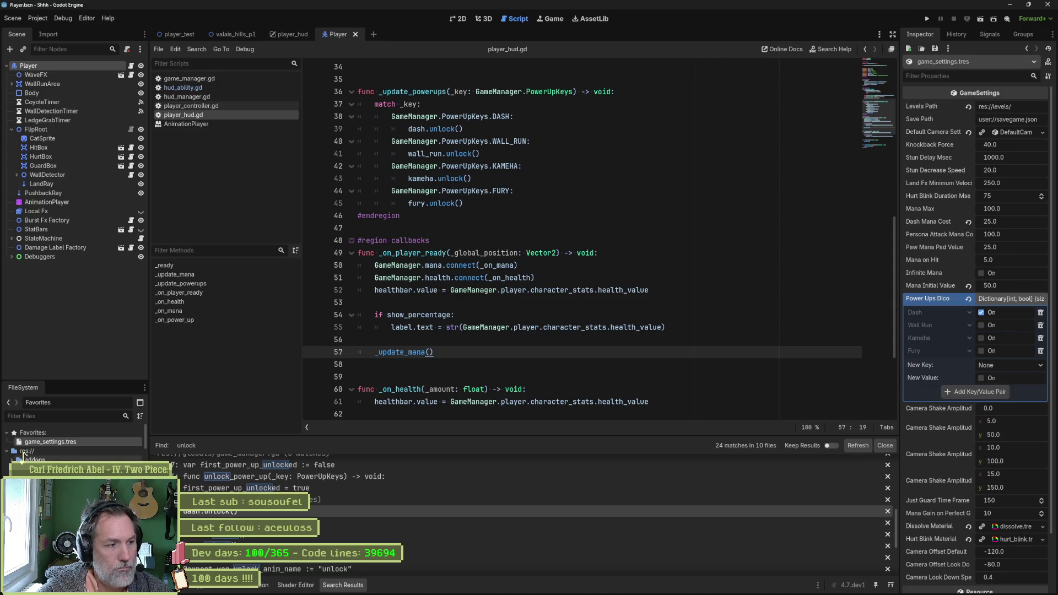
Select the Debuggers node, reopen game_settings.tres, then switch to the Asana board
click(77, 256)
double_click(51, 440)
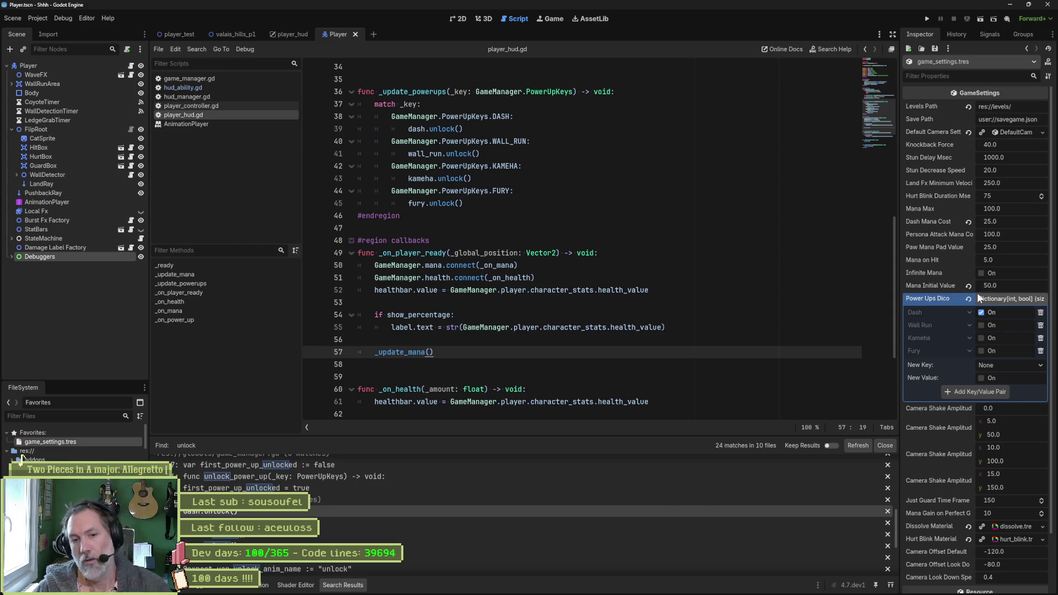
mouse_move(948, 592)
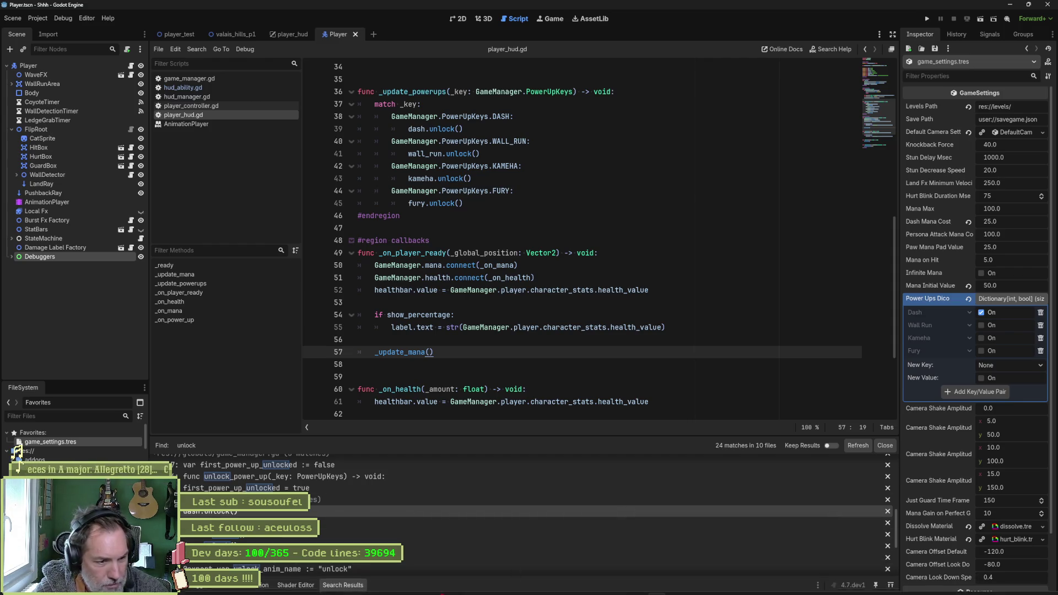
click(566, 584)
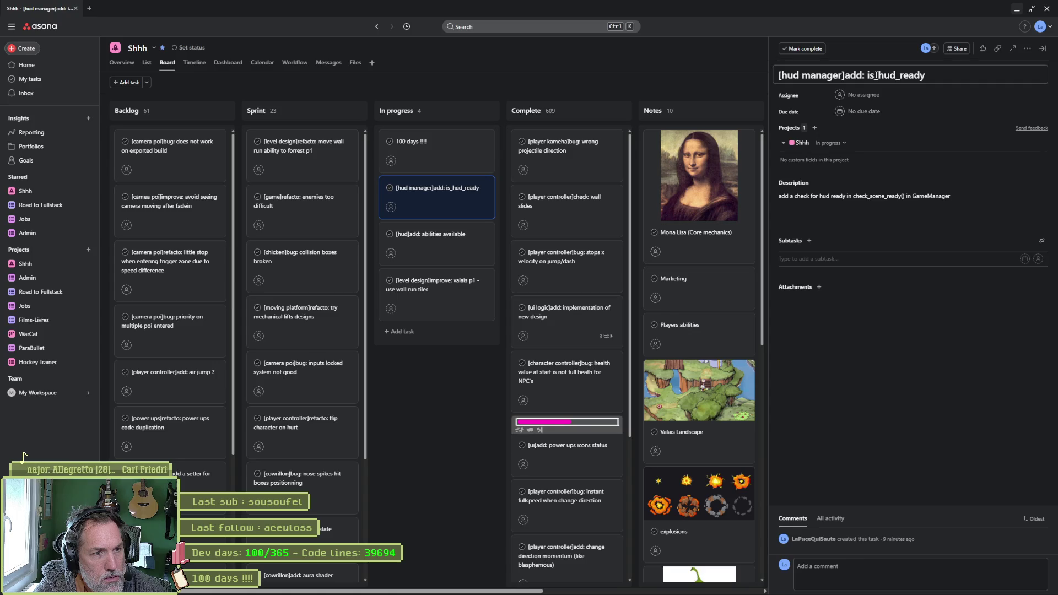
Add an In progress task titled '[game persistency]refacto: whole save/persist data'
click(418, 335)
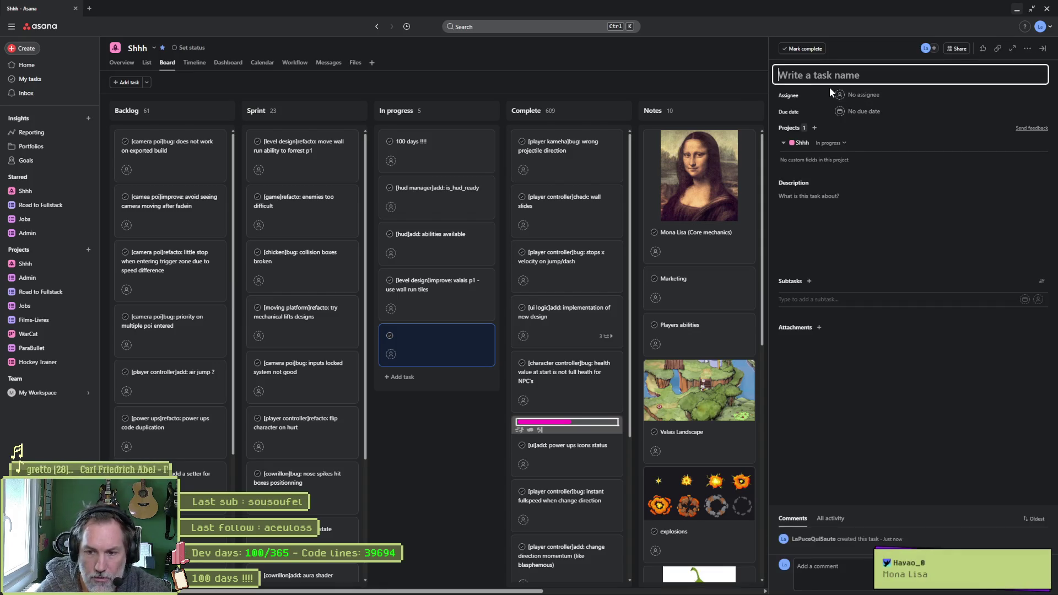
text([])
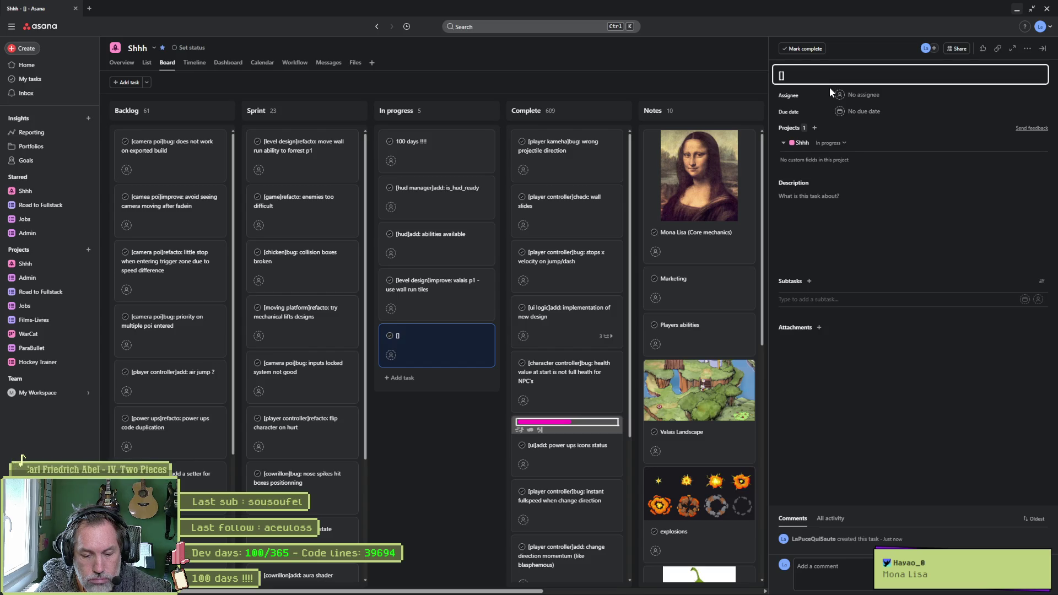
text(gamepersi)
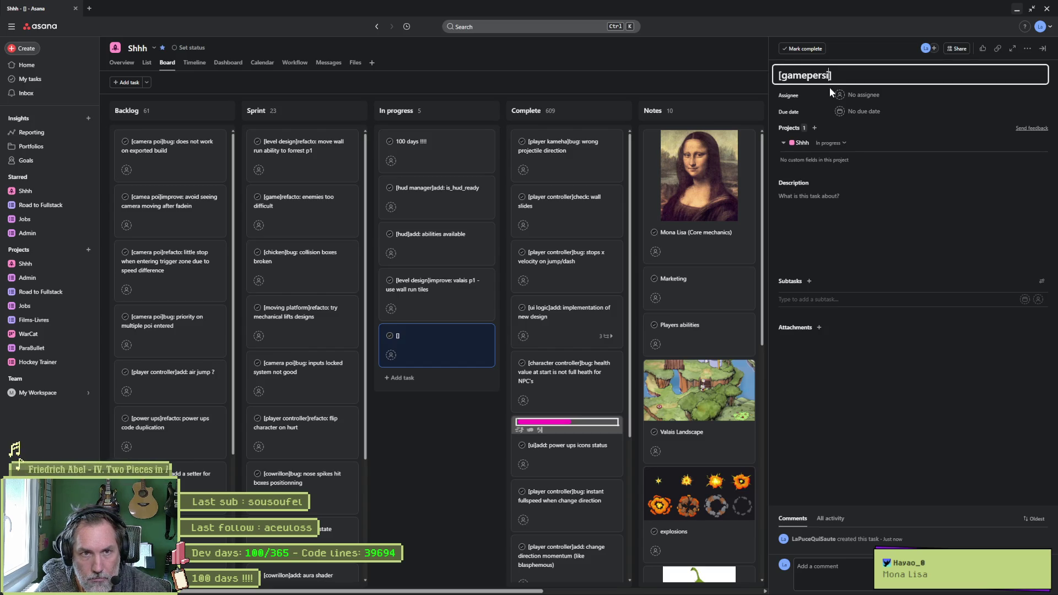
key(BackSpace)
key(BackSpace)
key(BackSpace)
text(p)
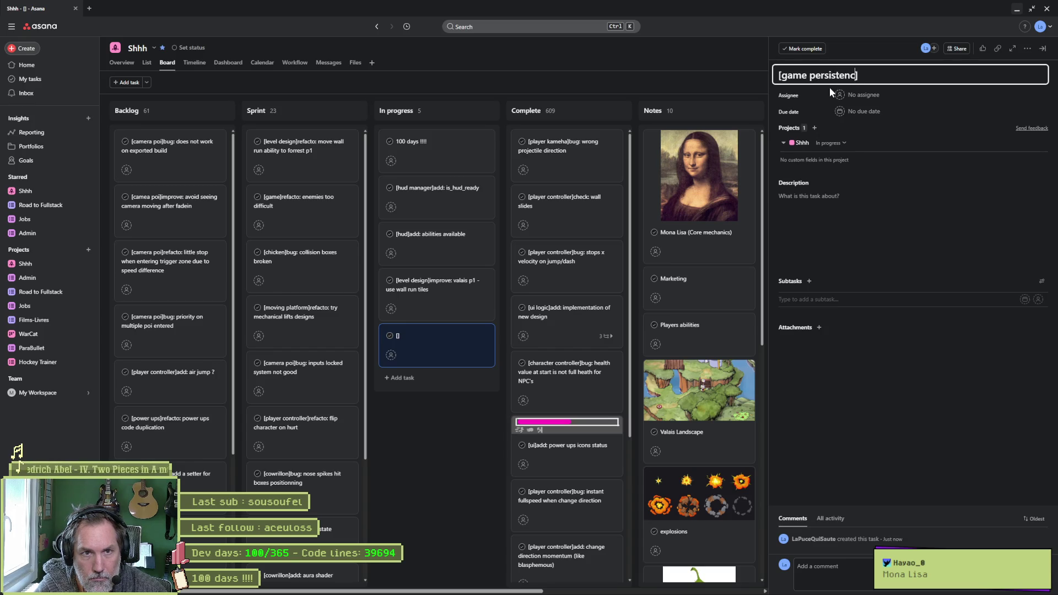
text(y)
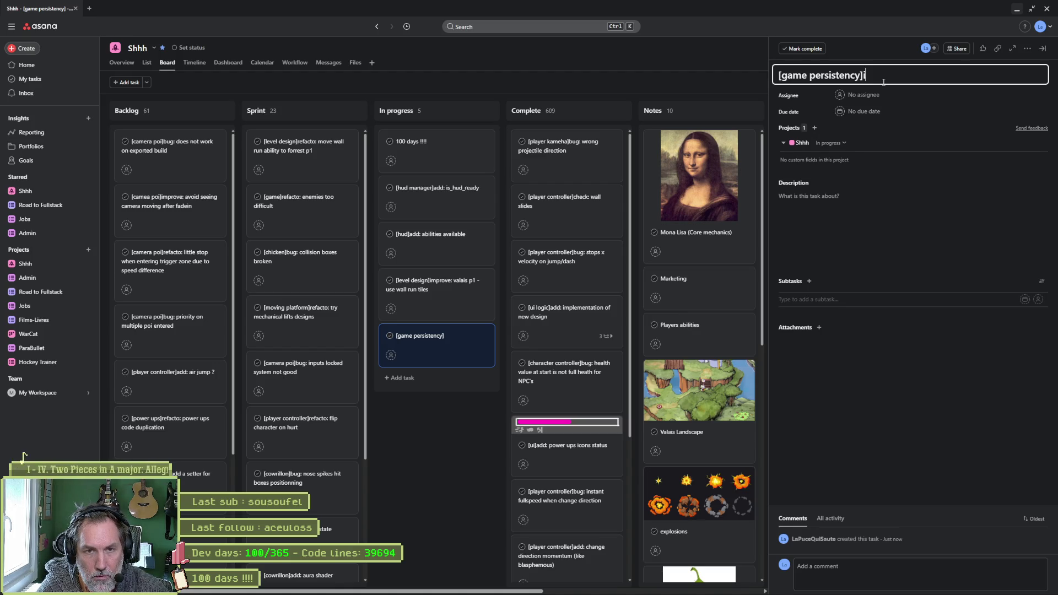
text(improve:)
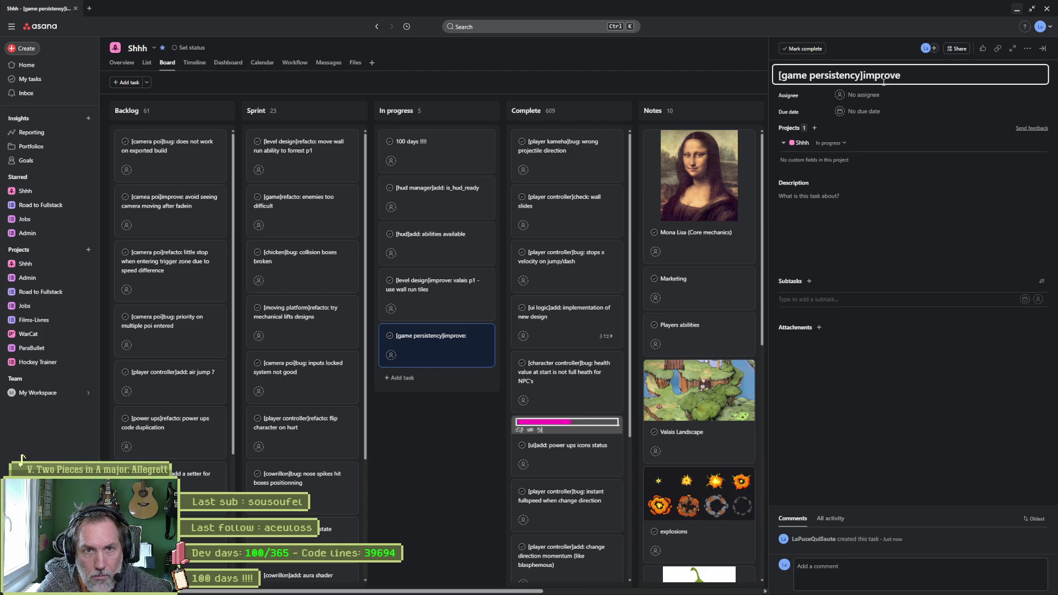
key(ctrl+BackSpace)
text(refacto:)
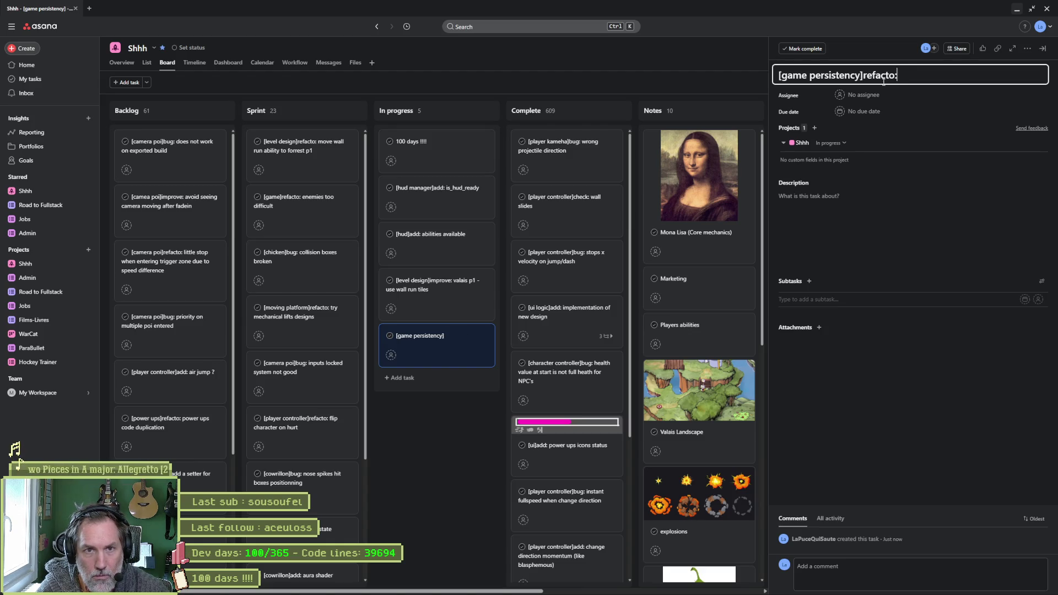
text( whole )
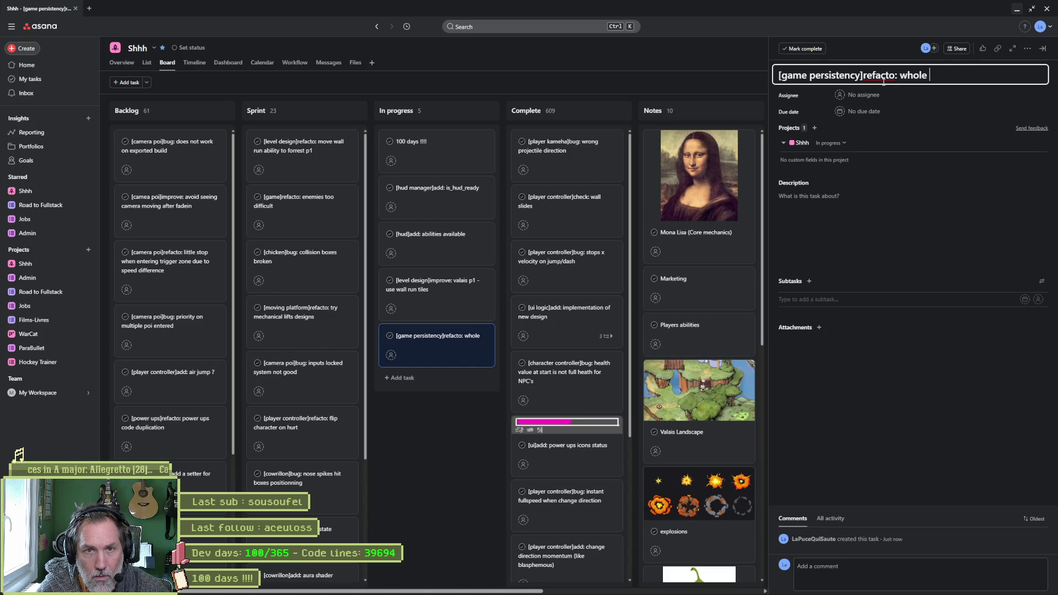
text(p)
key(BackSpace)
text(sa)
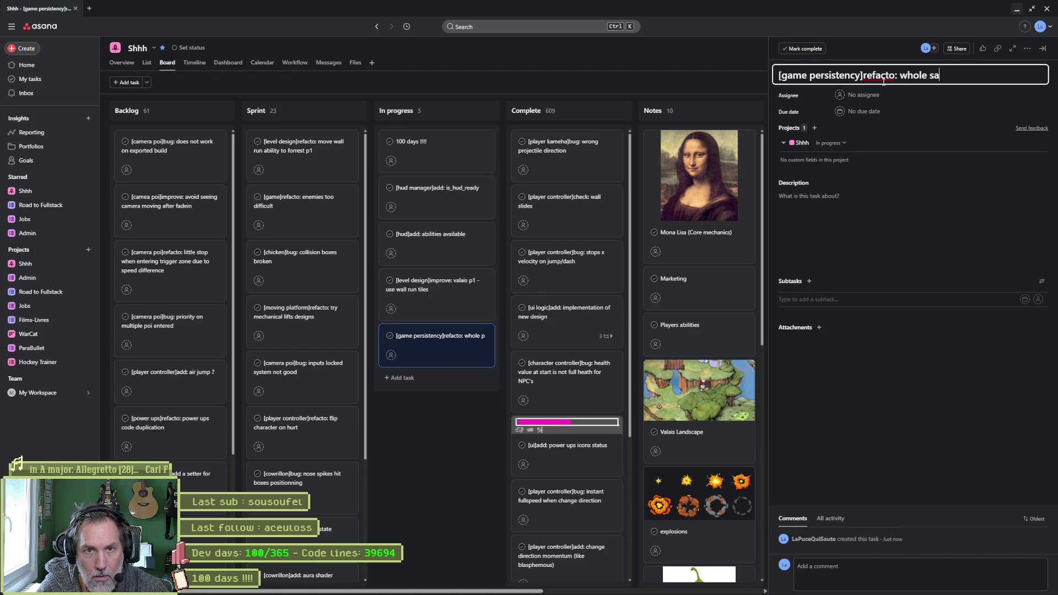
text(ve&)
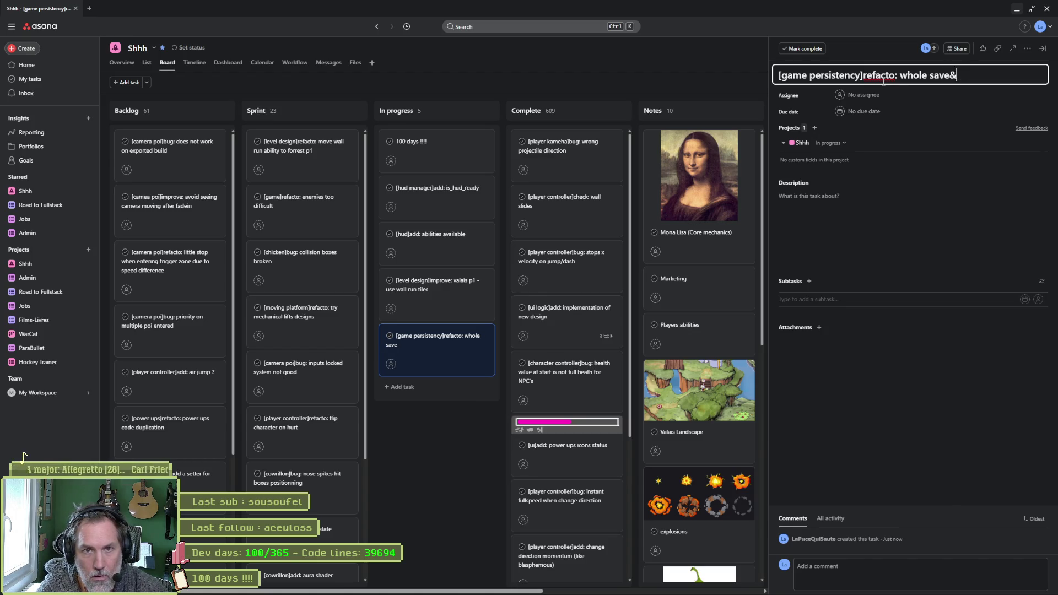
key(BackSpace)
text(/persist data)
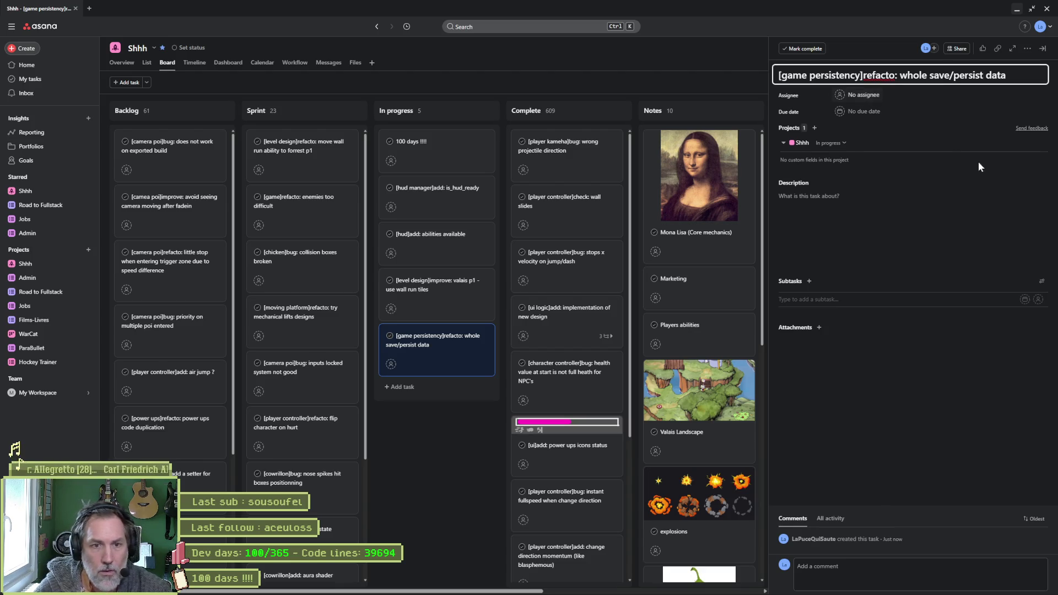
click(419, 458)
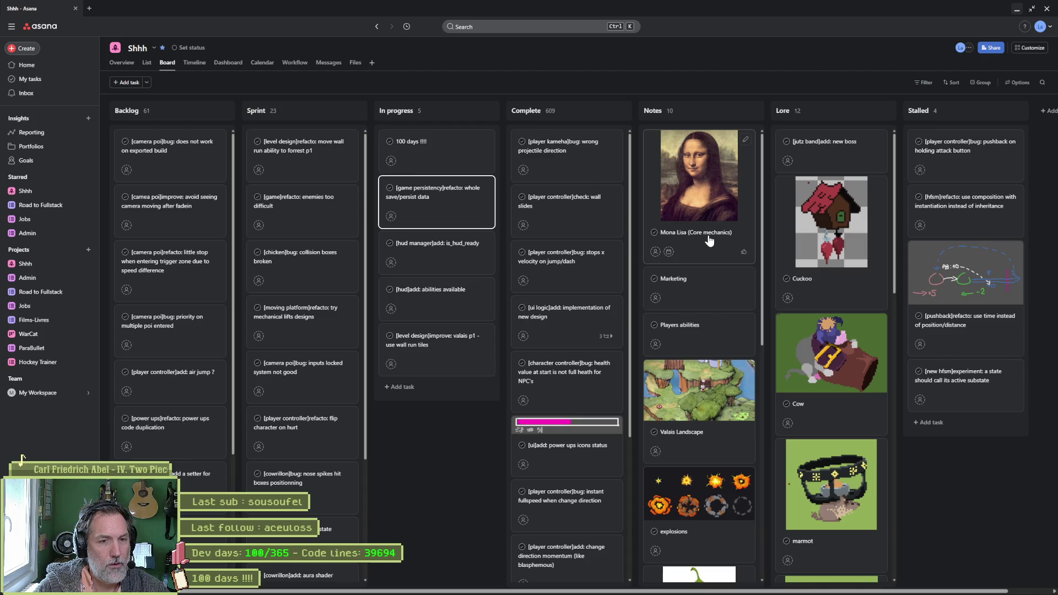
click(709, 241)
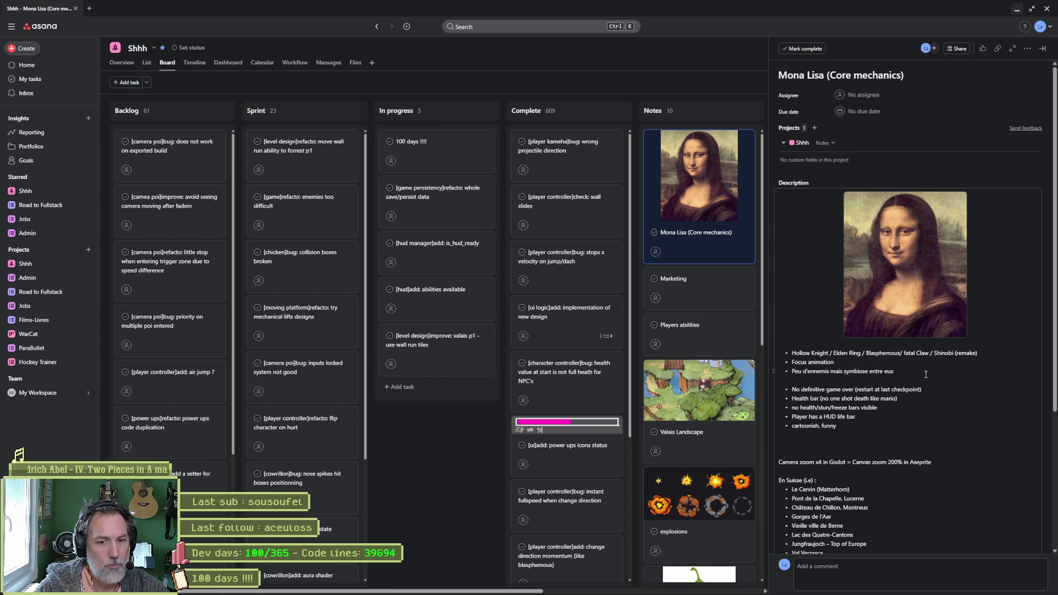
scroll(926, 374, down, 4)
scroll(926, 374, up, 2)
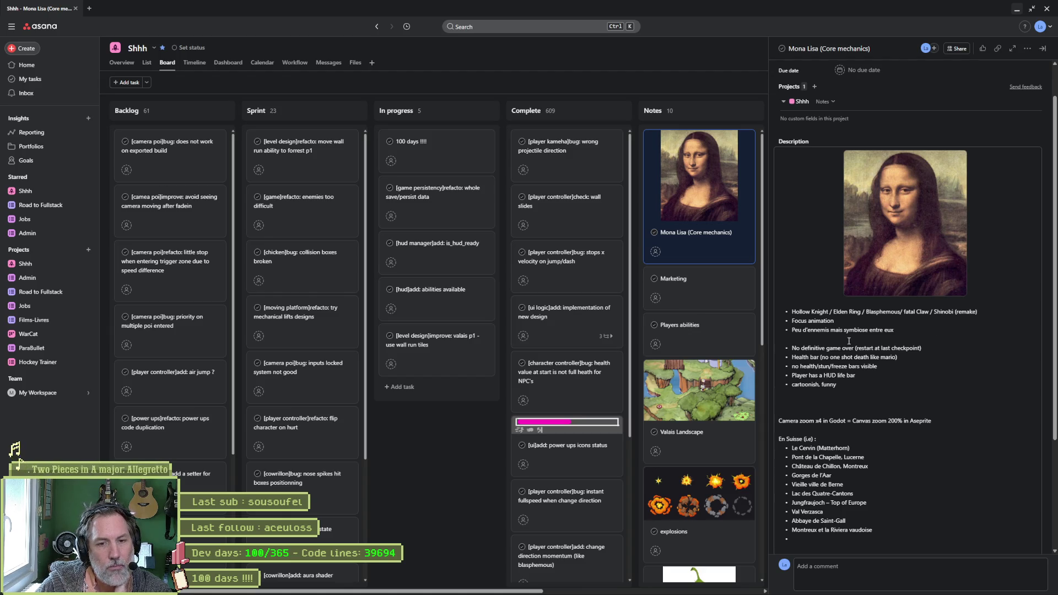
drag(793, 312, 977, 313)
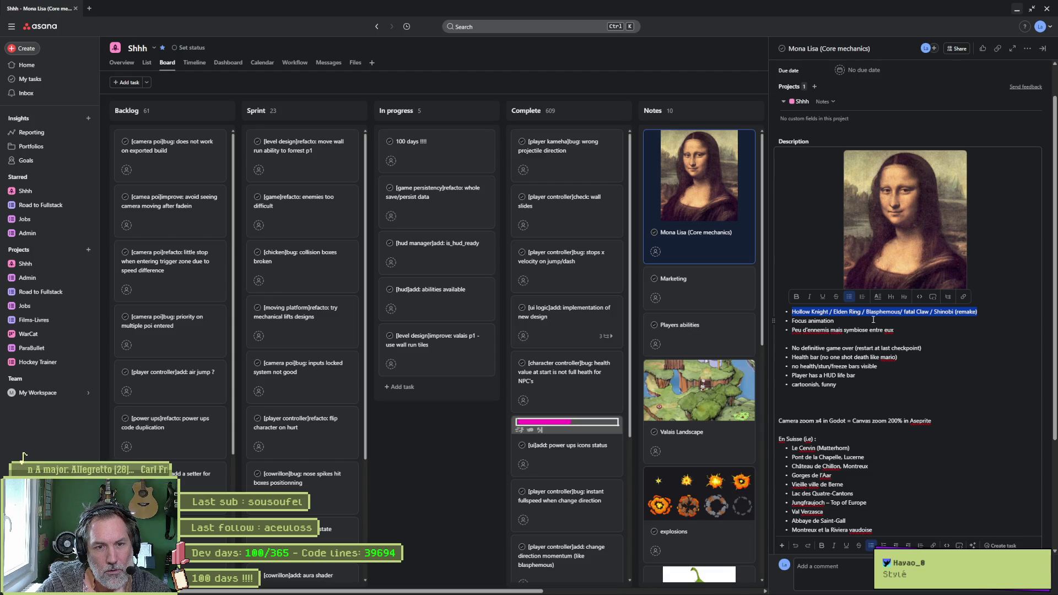
drag(842, 318, 793, 321)
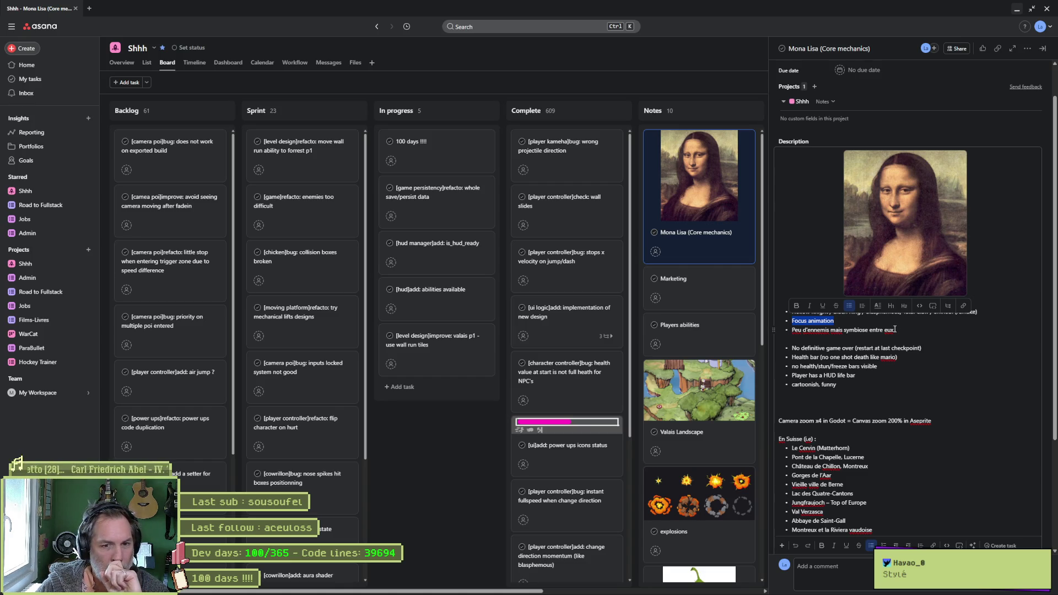
drag(896, 330, 792, 330)
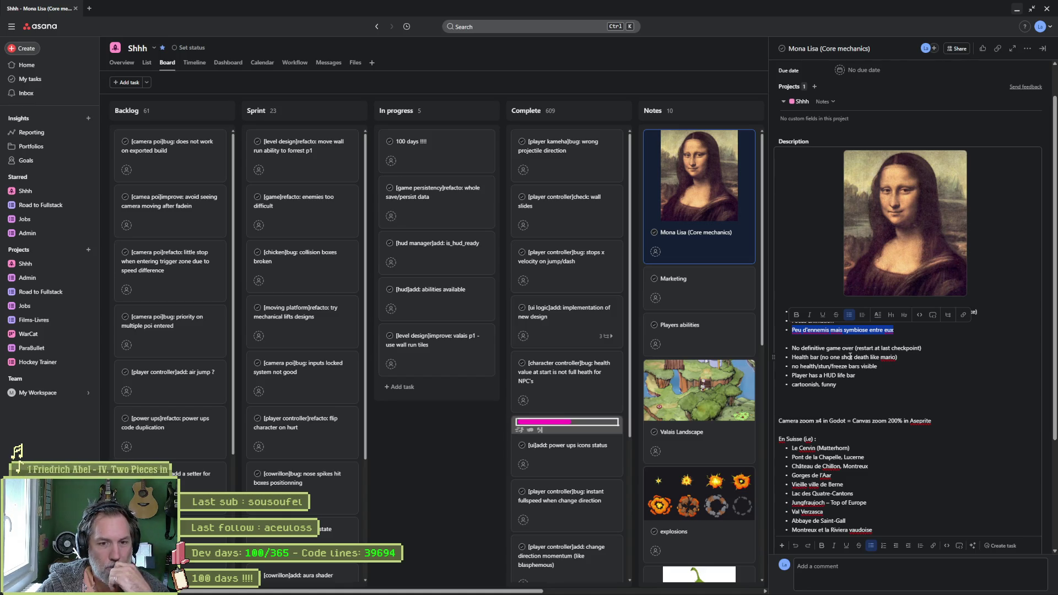
click(833, 357)
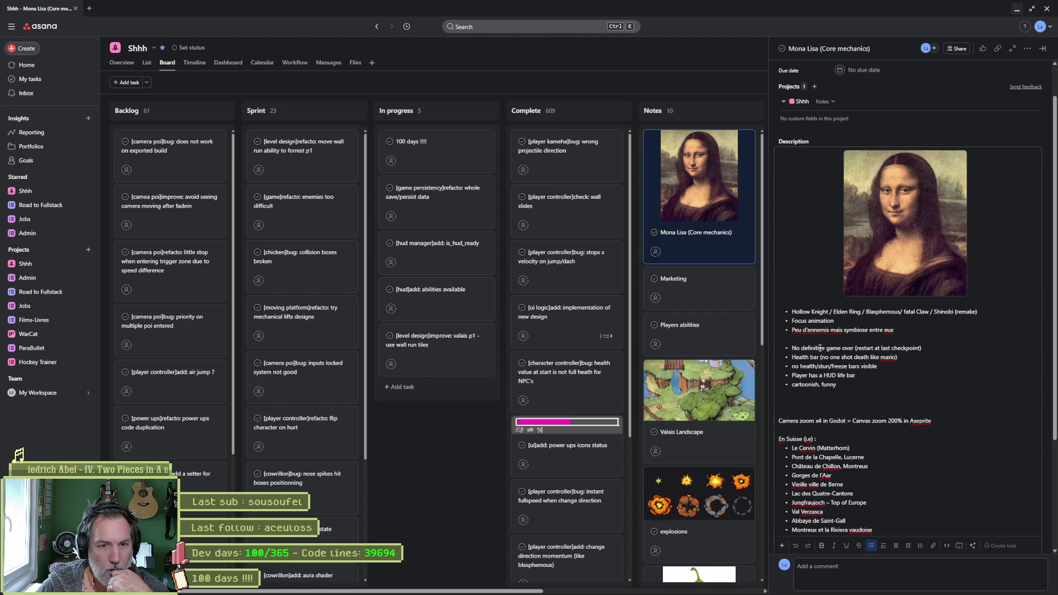
drag(814, 347, 813, 375)
click(844, 366)
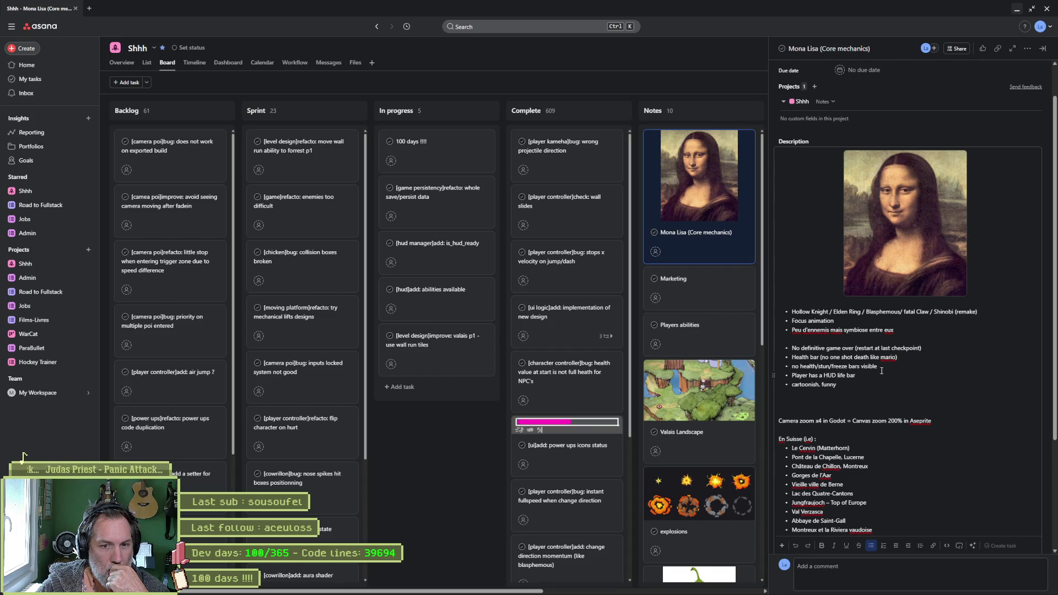
drag(878, 367, 797, 368)
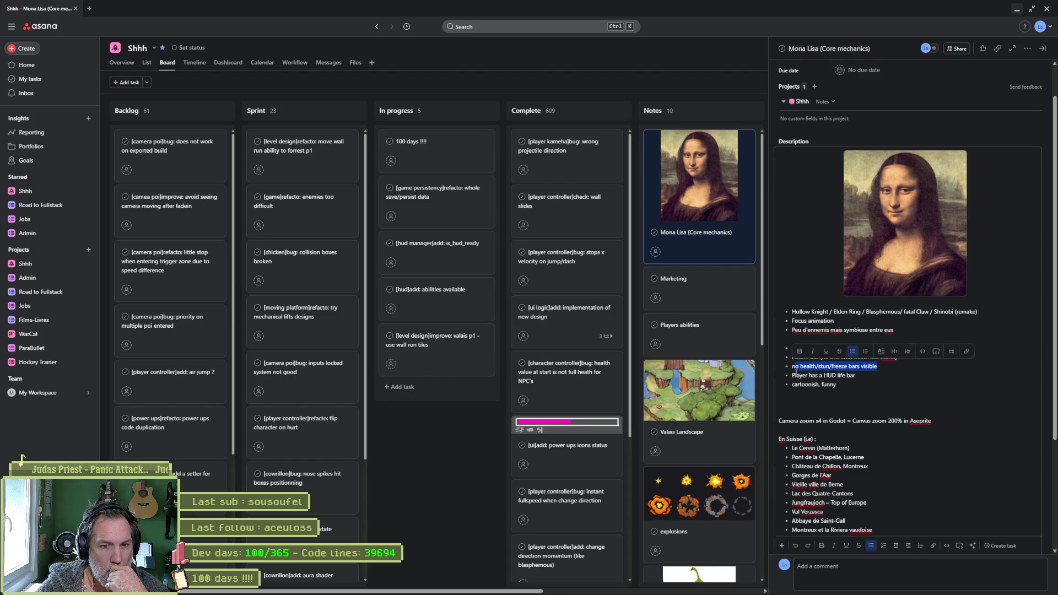
click(796, 378)
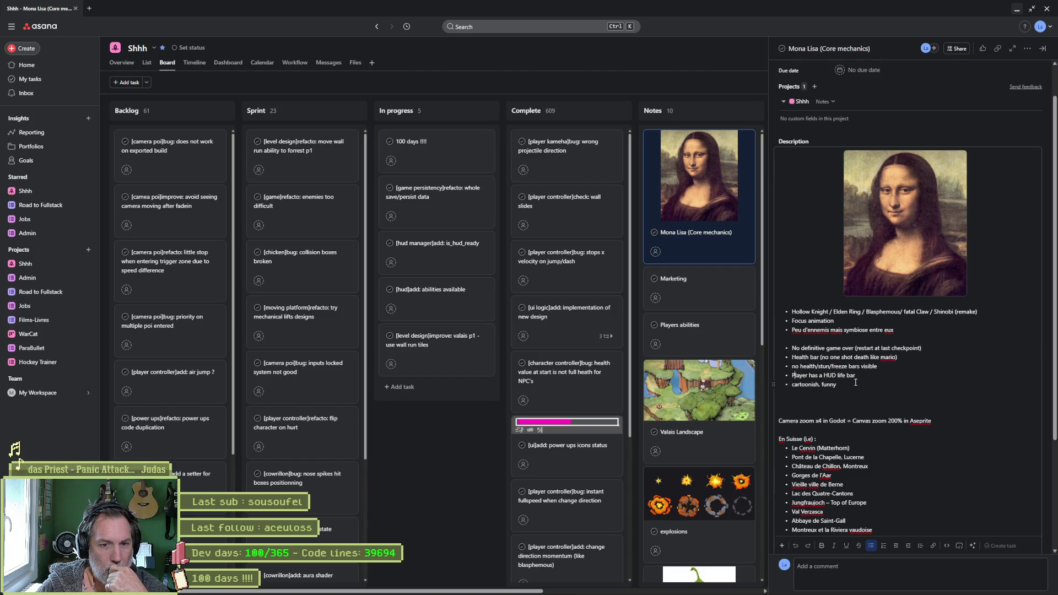
drag(856, 377, 796, 382)
click(863, 433)
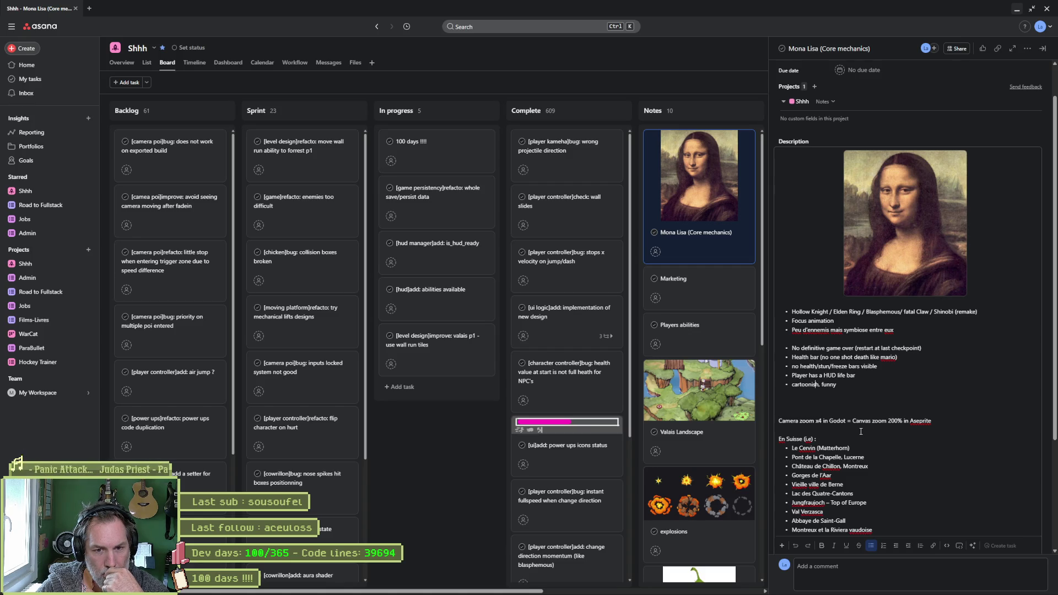
Look over the Swiss places list in Notes, close the Mona Lisa task, and minimize Asana
scroll(861, 431, down, 3)
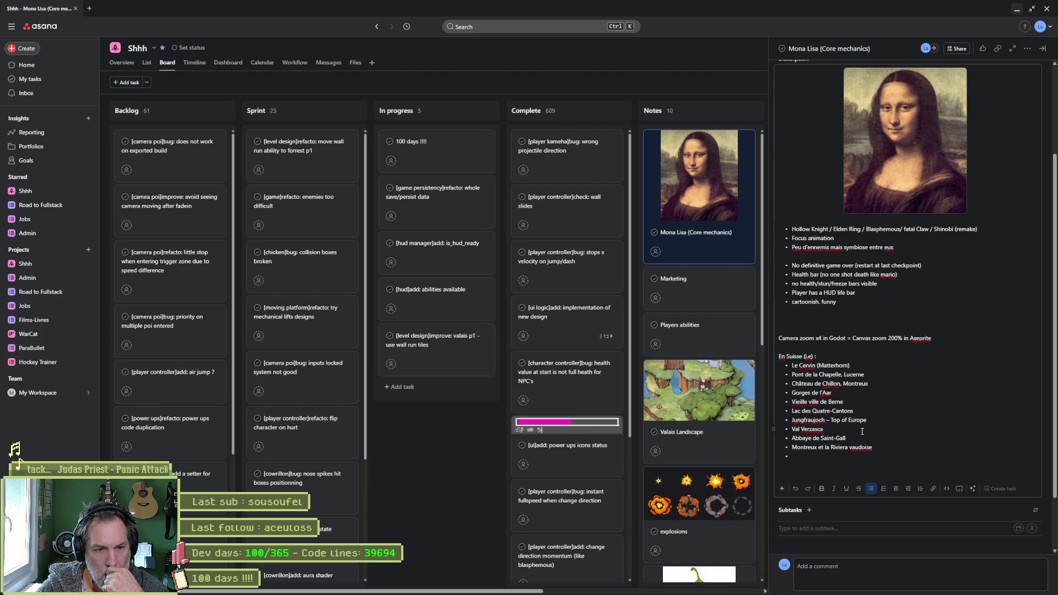
scroll(729, 444, down, 3)
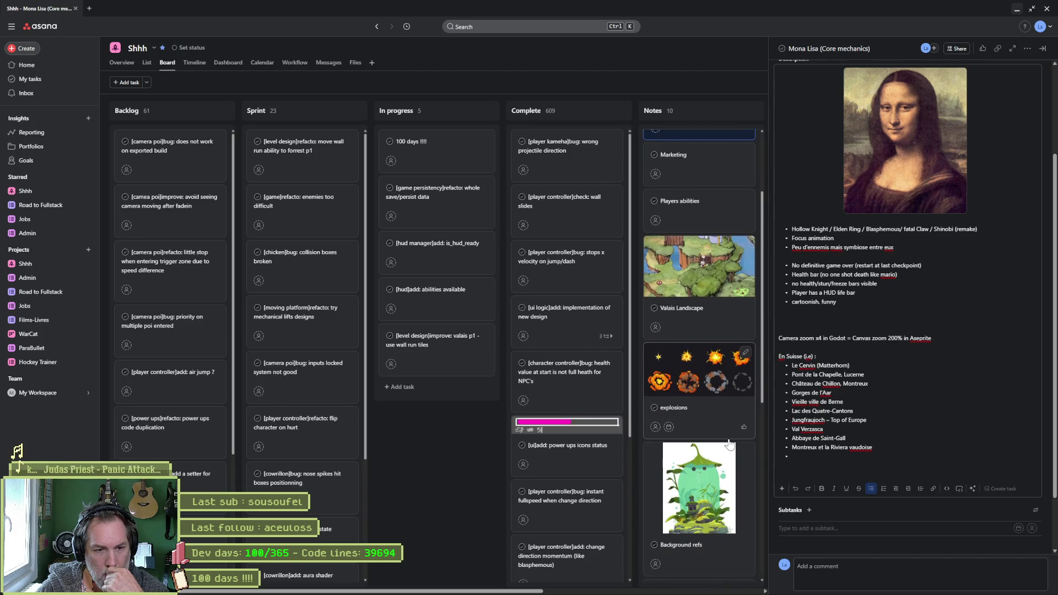
scroll(729, 444, down, 2)
scroll(730, 443, down, 3)
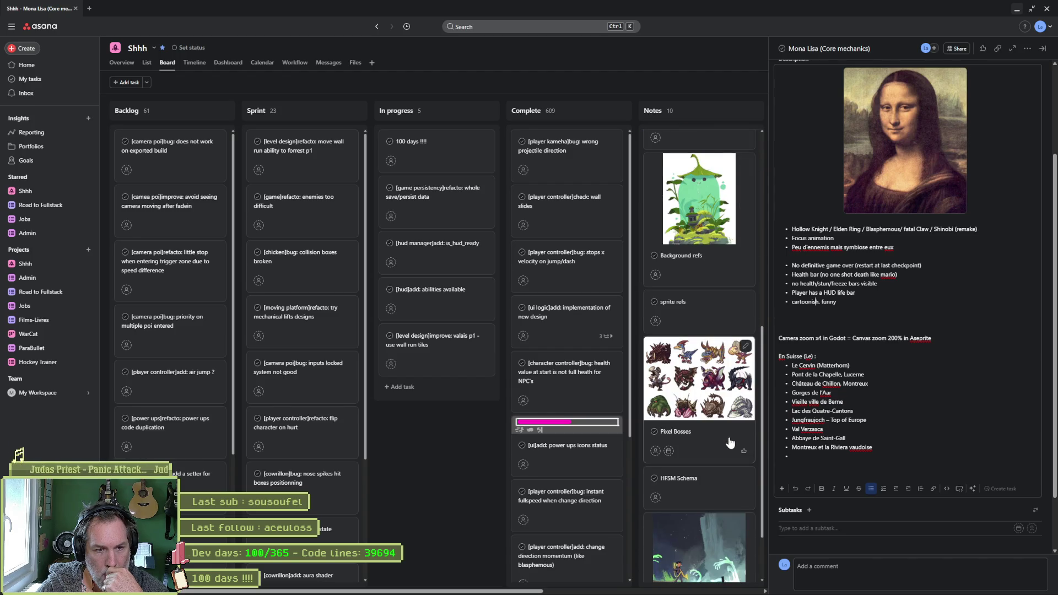
scroll(730, 442, down, 2)
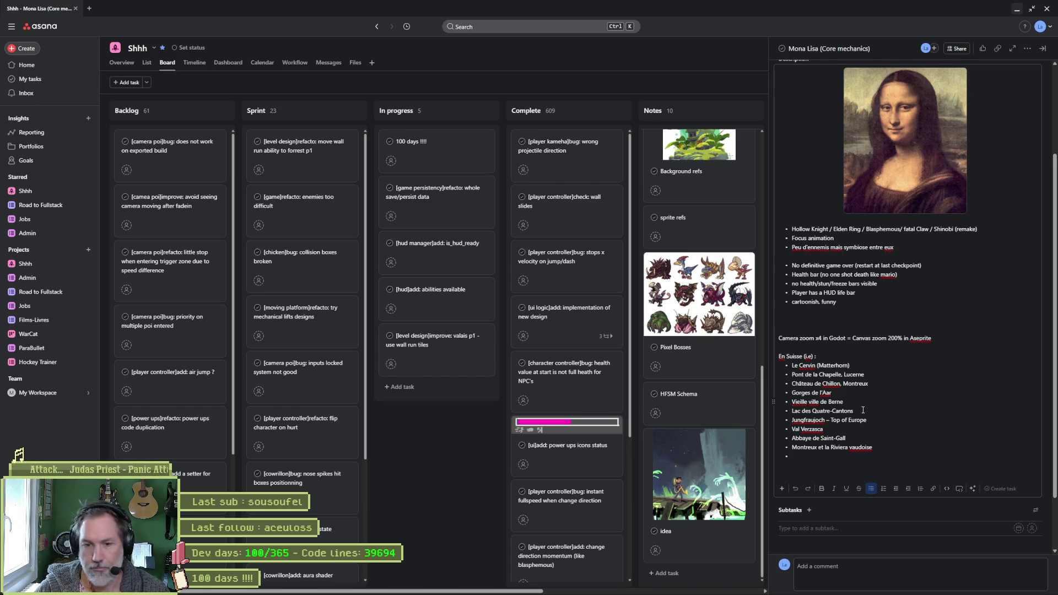
mouse_move(821, 377)
mouse_down()
mouse_move(796, 365)
mouse_move(811, 438)
mouse_up()
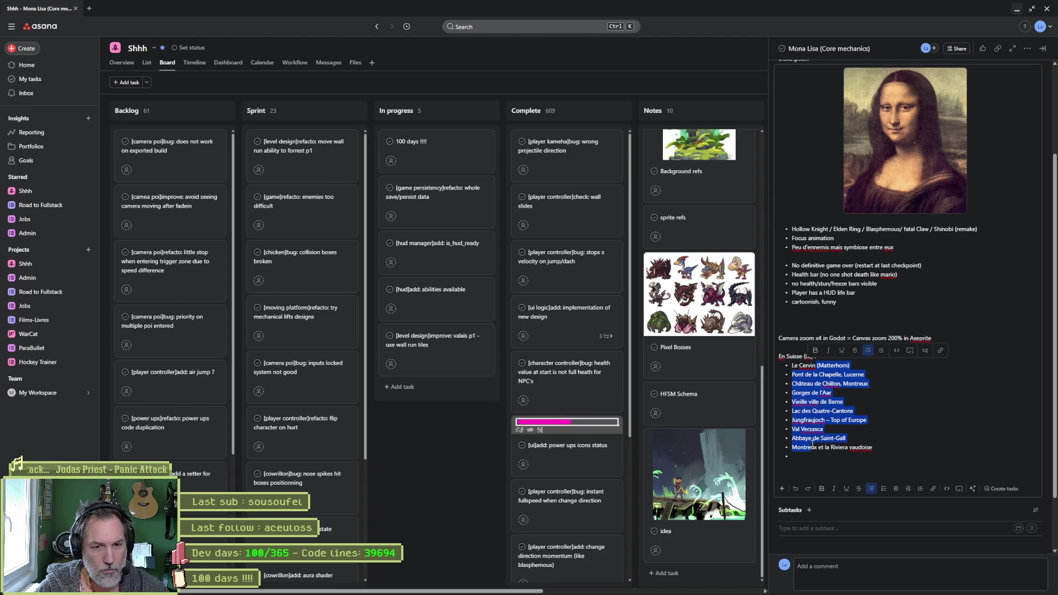
click(810, 438)
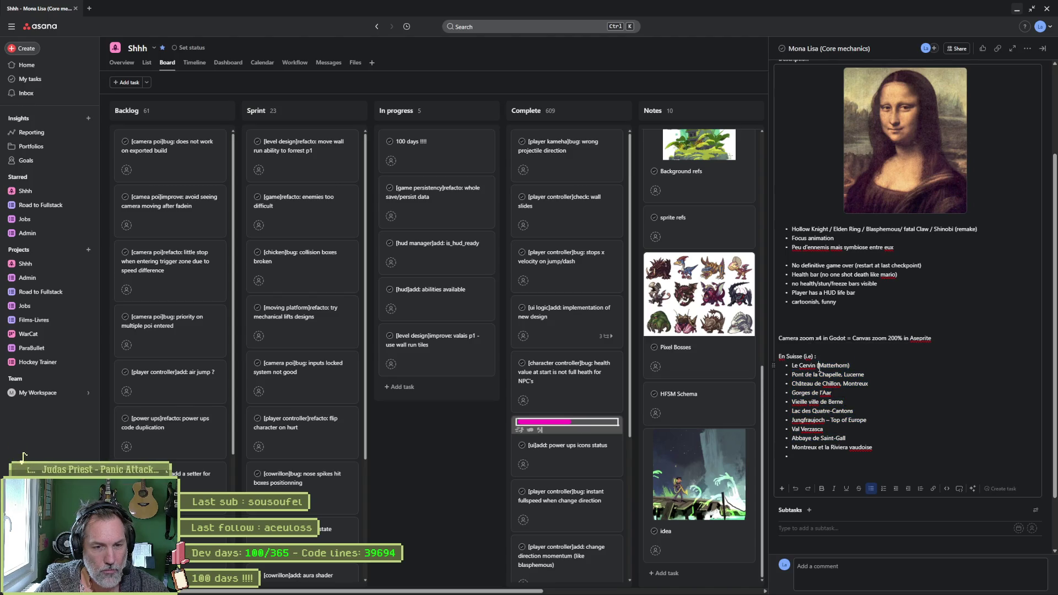
drag(816, 372, 826, 449)
click(836, 439)
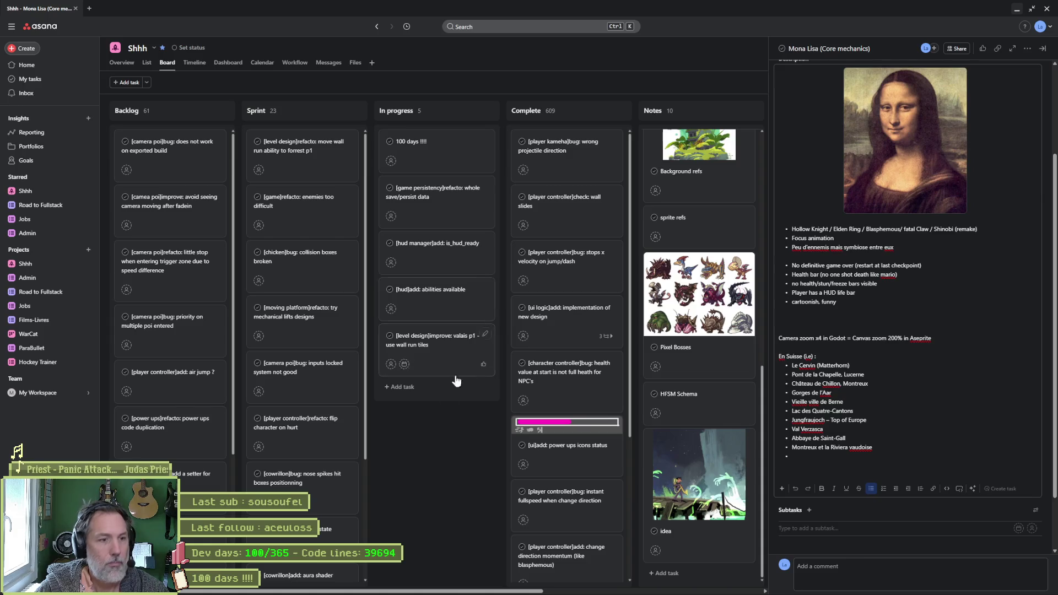
click(1043, 48)
click(1016, 9)
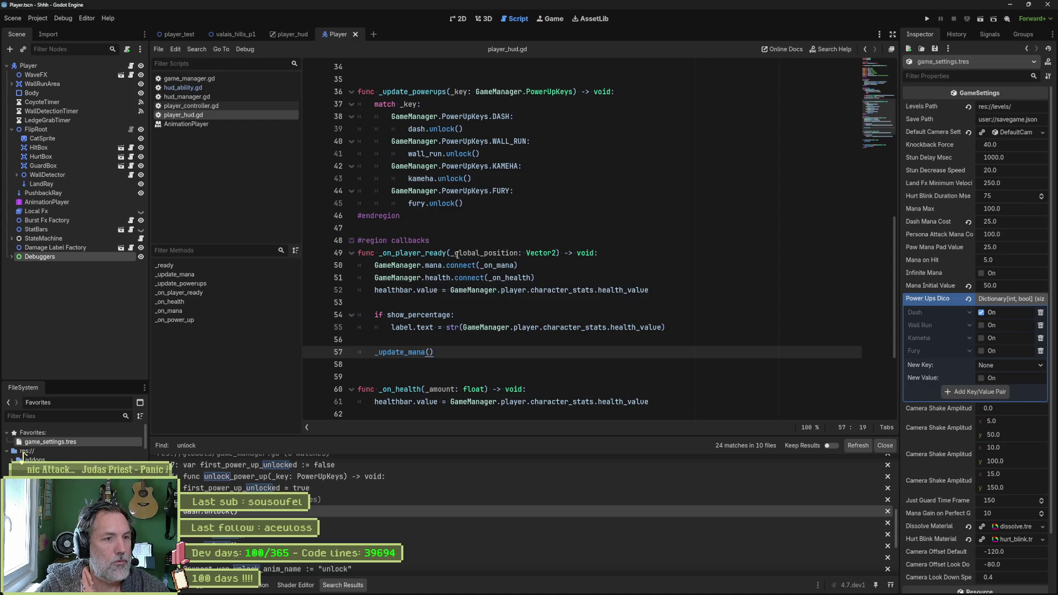
Close AnimationPlayer in the script list, keeping player_hud.gd's _update_powerups with the fury.unlock() line in view
click(468, 203)
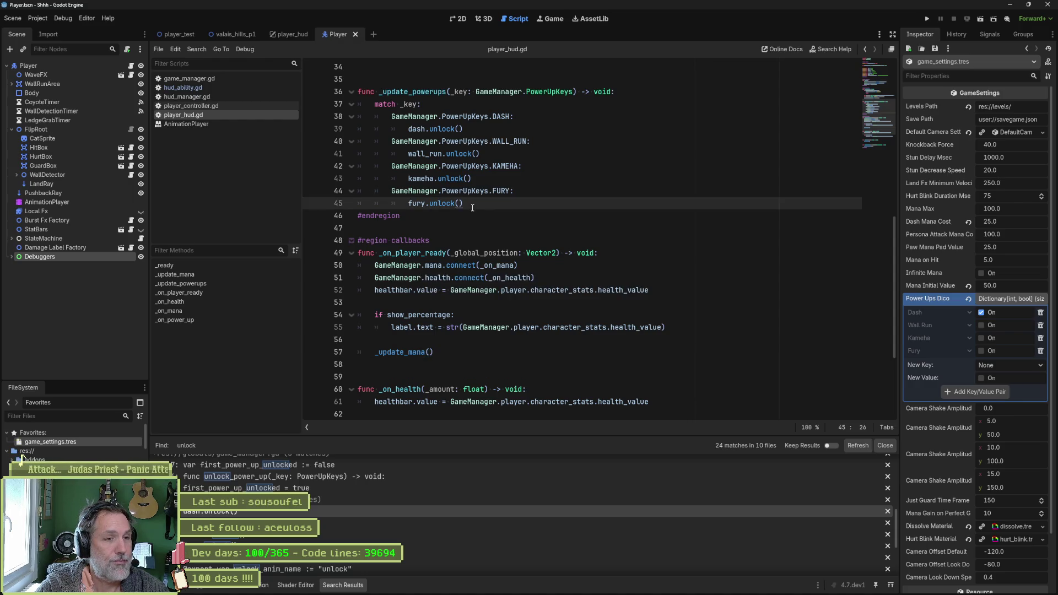
scroll(473, 208, up, 2)
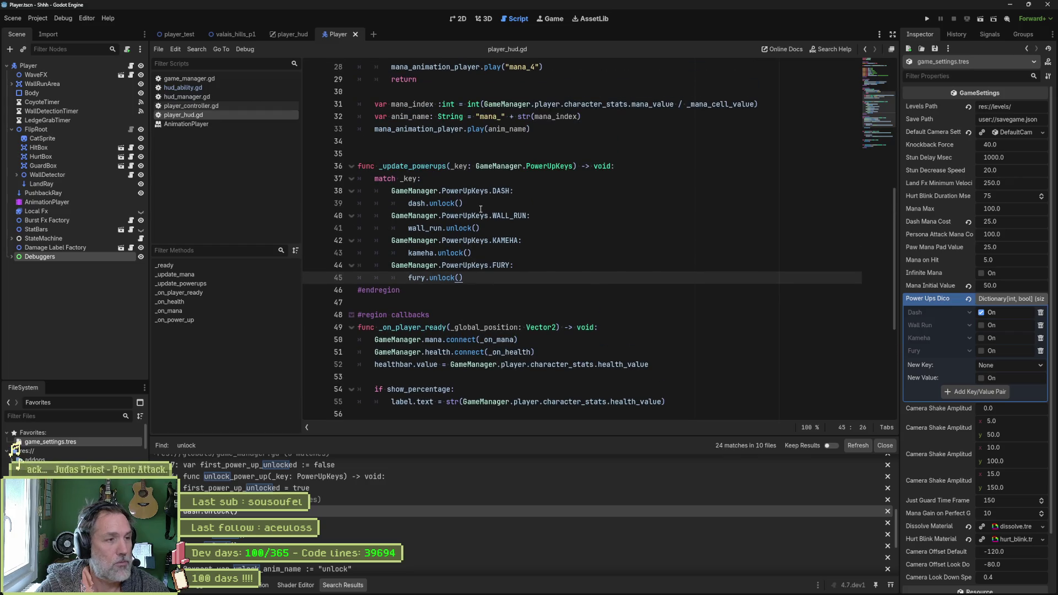
middle_click(226, 125)
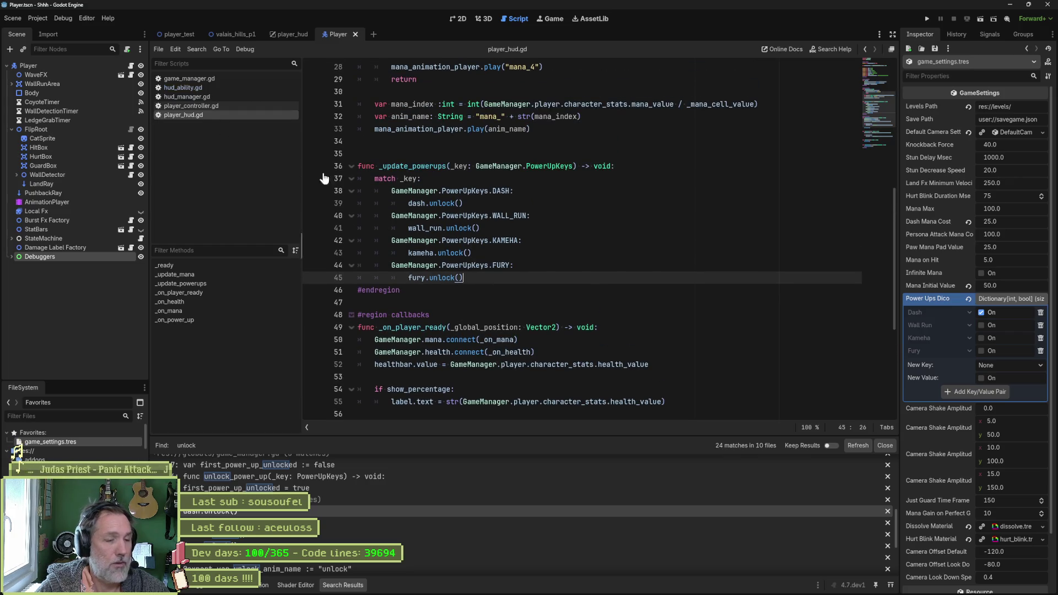
mouse_move(564, 593)
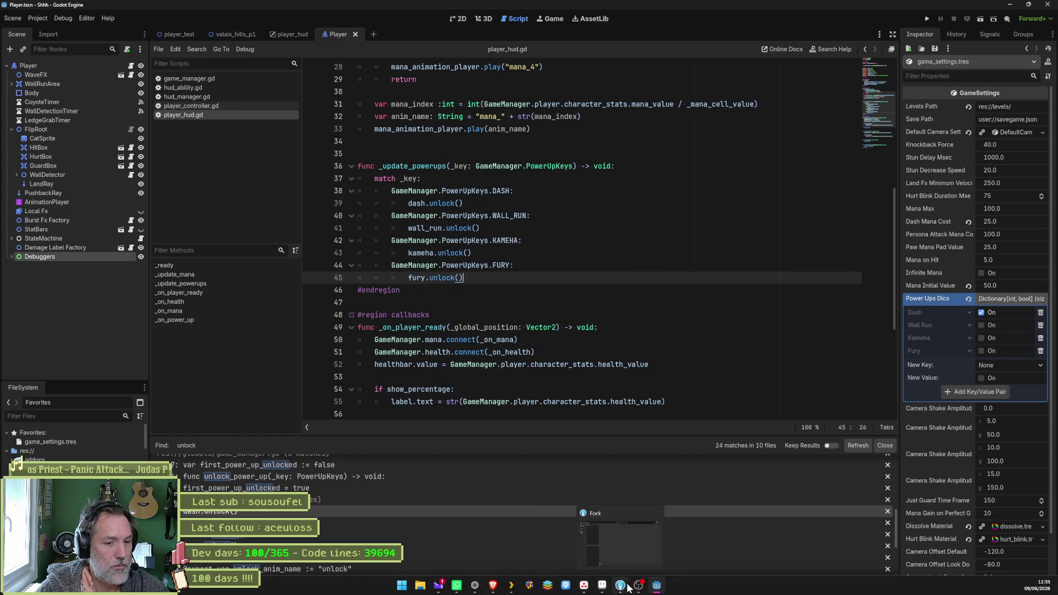
mouse_move(639, 591)
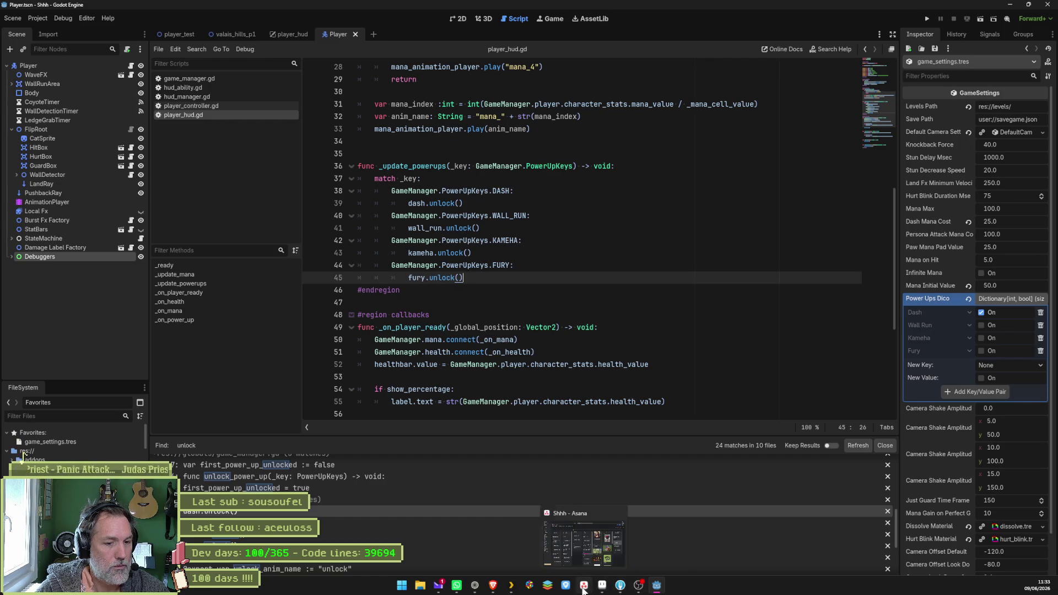
click(601, 585)
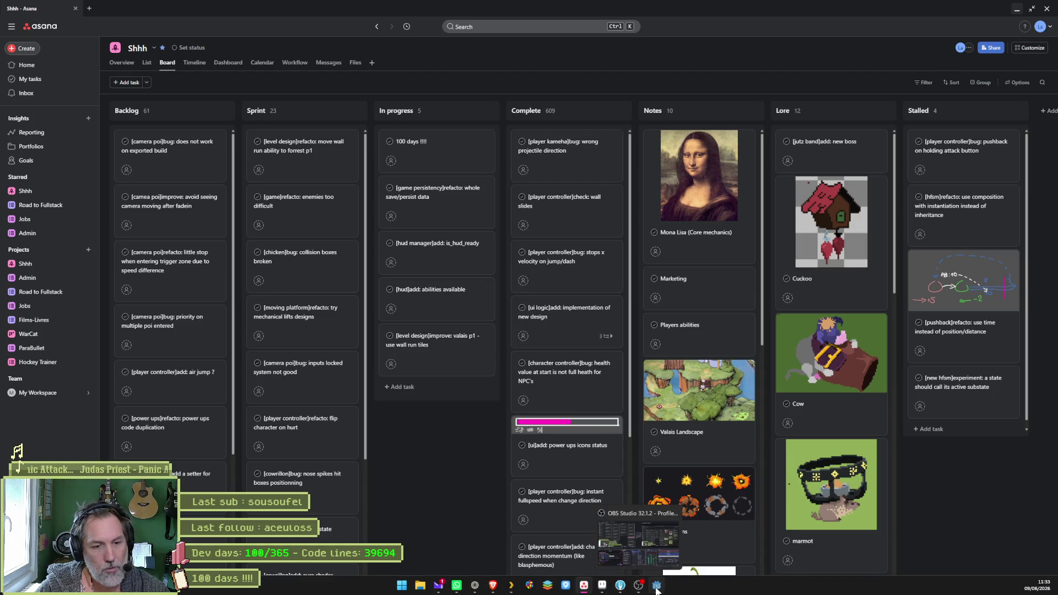
click(656, 586)
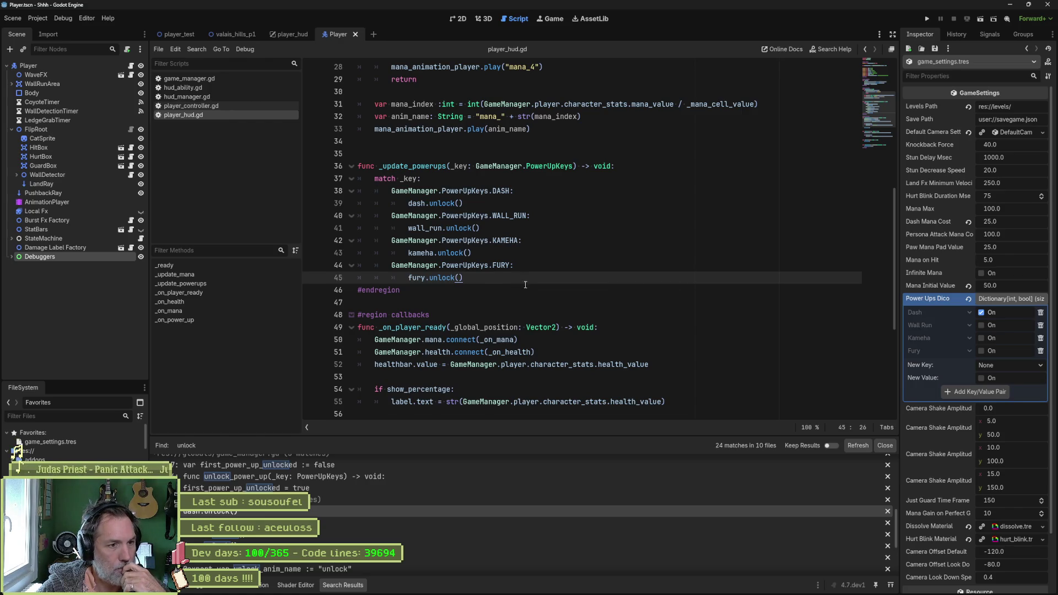
Review the _update_powerups body, then switch from Godot to the Gemini chat in the browser
drag(433, 165, 434, 277)
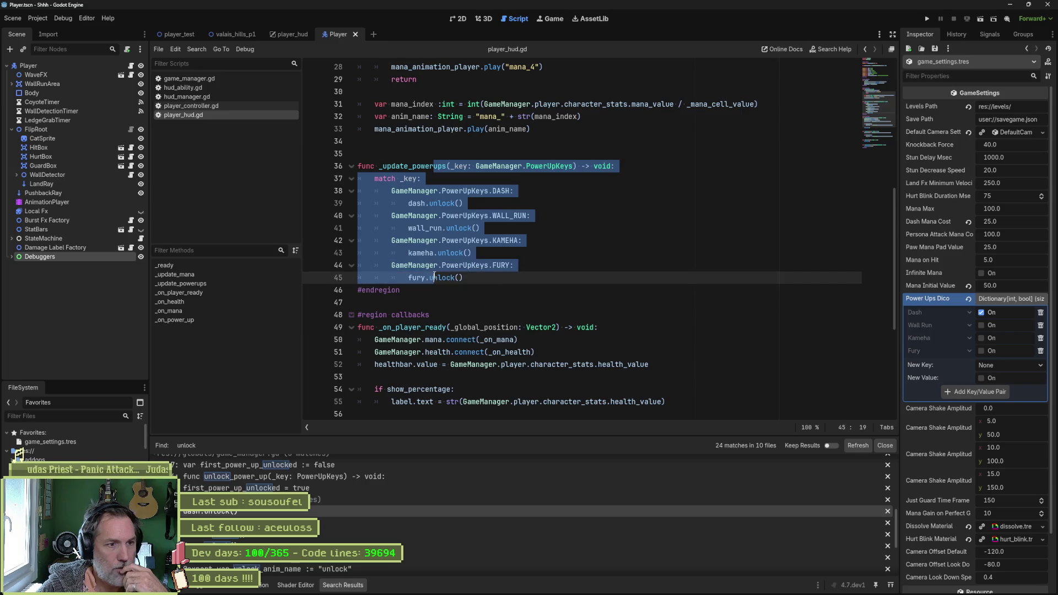
mouse_move(463, 166)
mouse_down()
mouse_move(463, 279)
mouse_move(515, 265)
mouse_up()
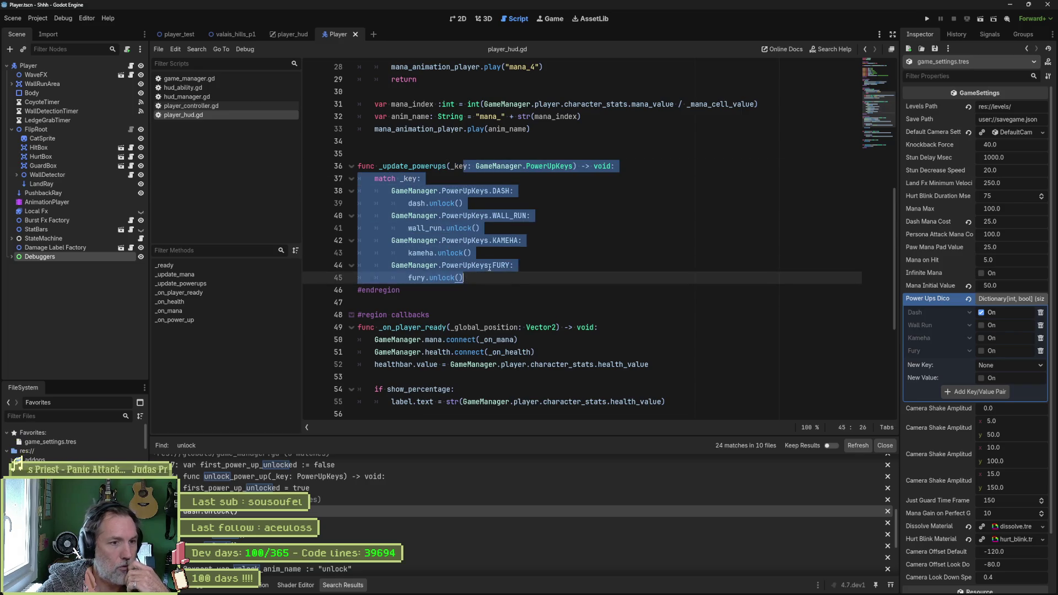
click(586, 265)
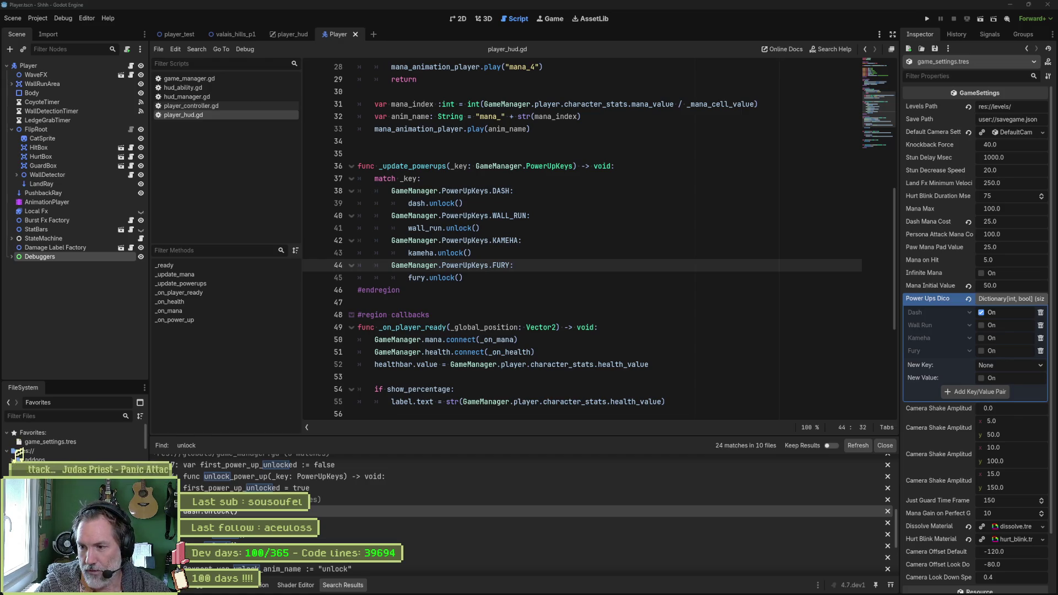
key(alt+Tab)
mouse_move(23, 90)
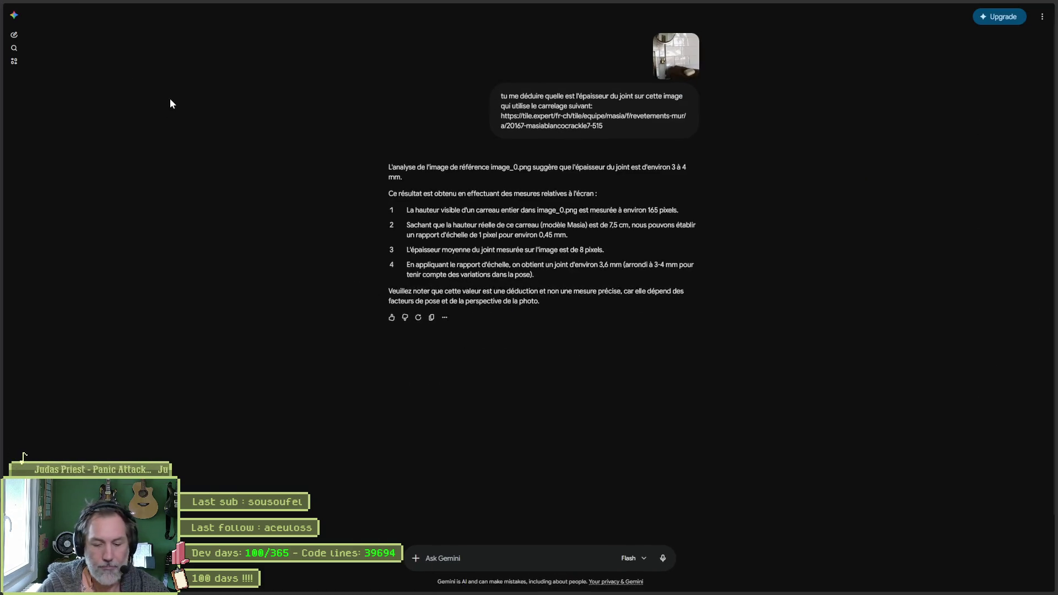
Load the Twitch site by entering 'twitch' in the browser's address bar
key(ctrl+l)
text(twitch.tv/)
key(Return)
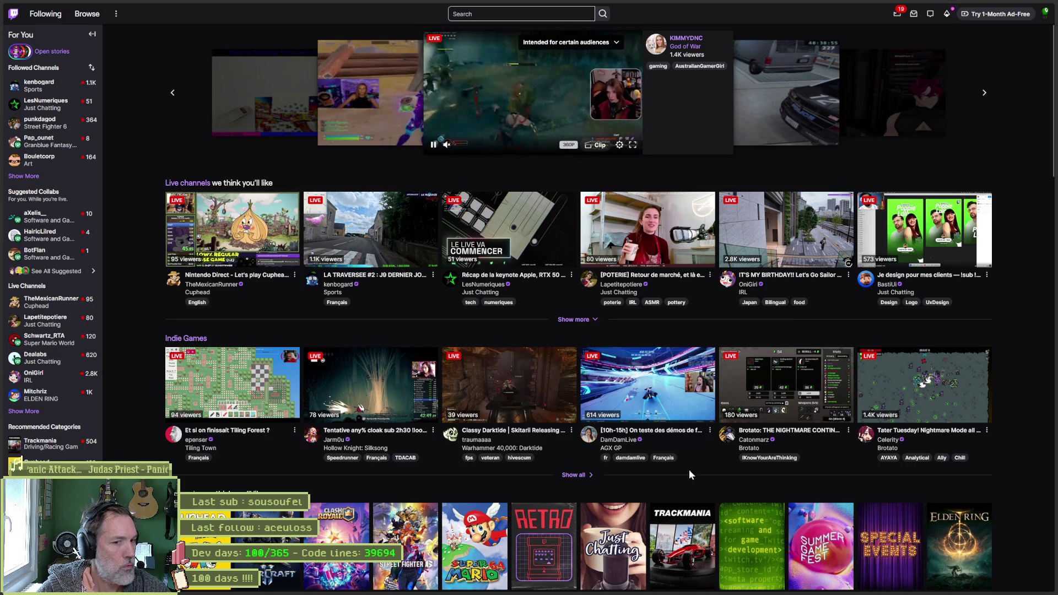
Open Twitch's Software and Game Development category and browse its live channels
click(749, 525)
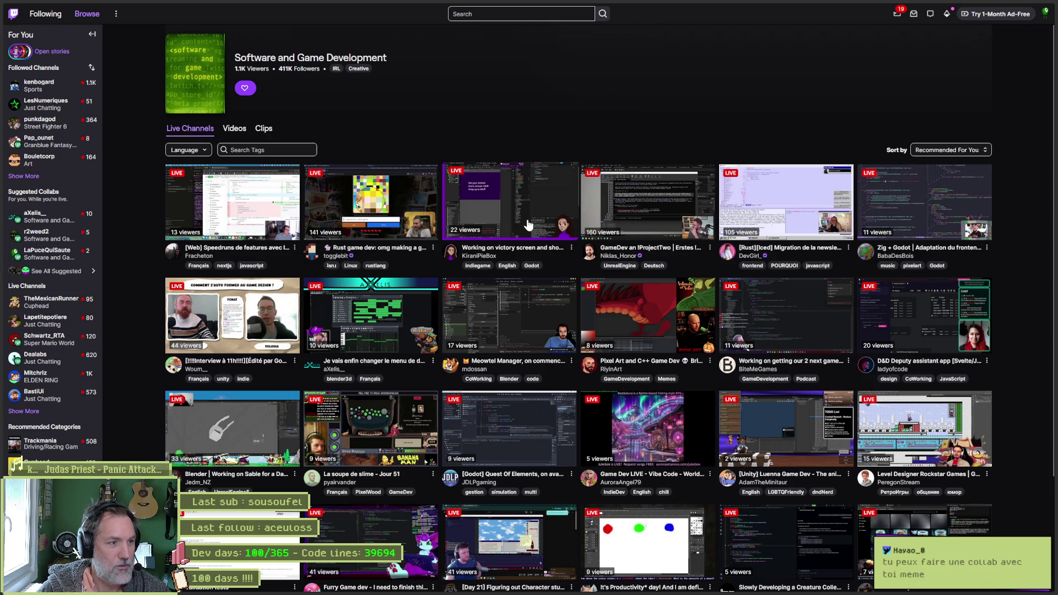
scroll(528, 224, down, 1)
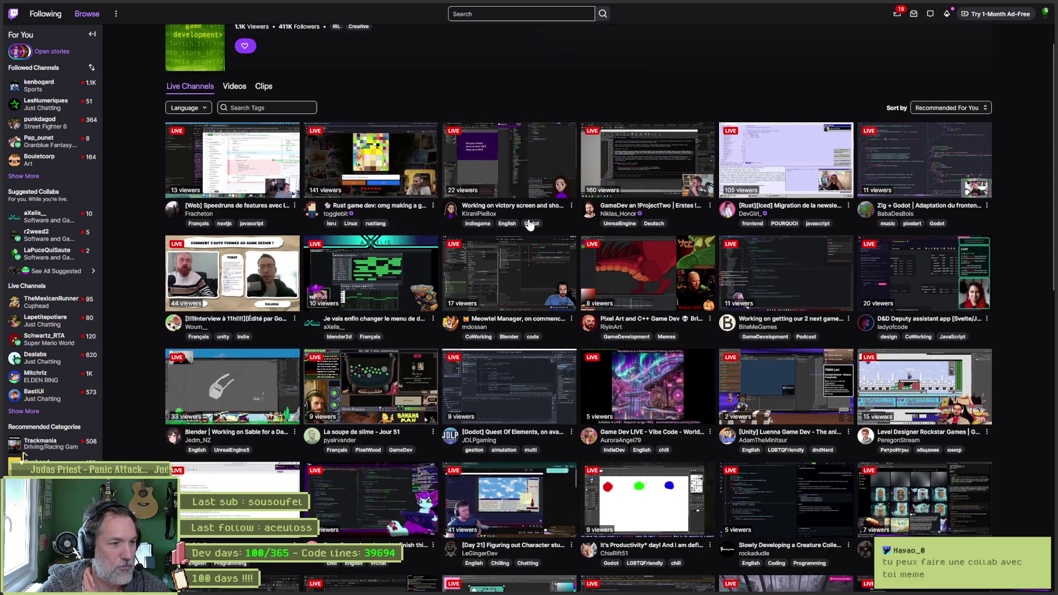
scroll(528, 225, down, 1)
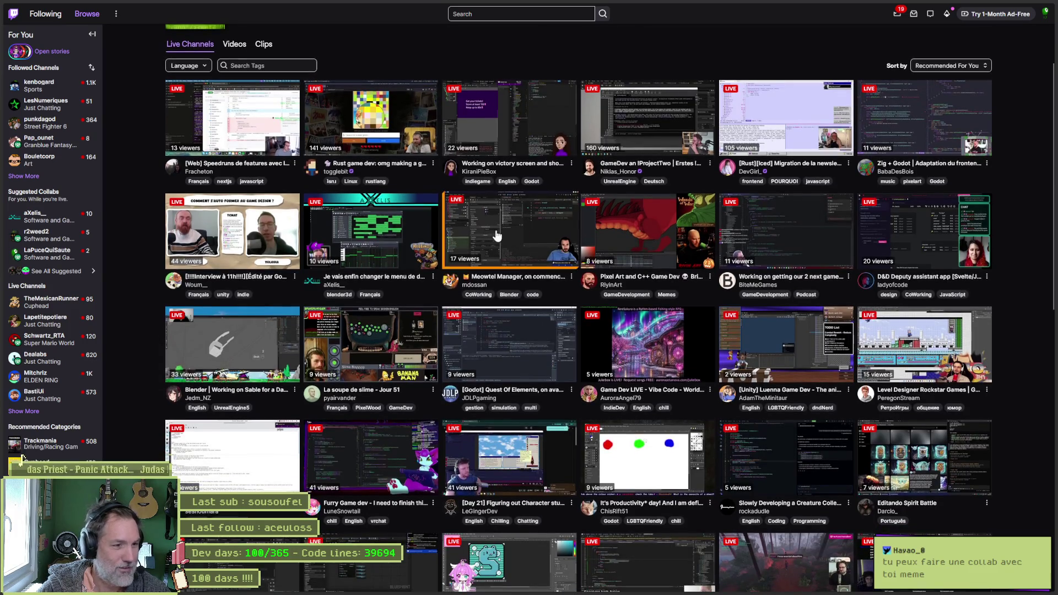